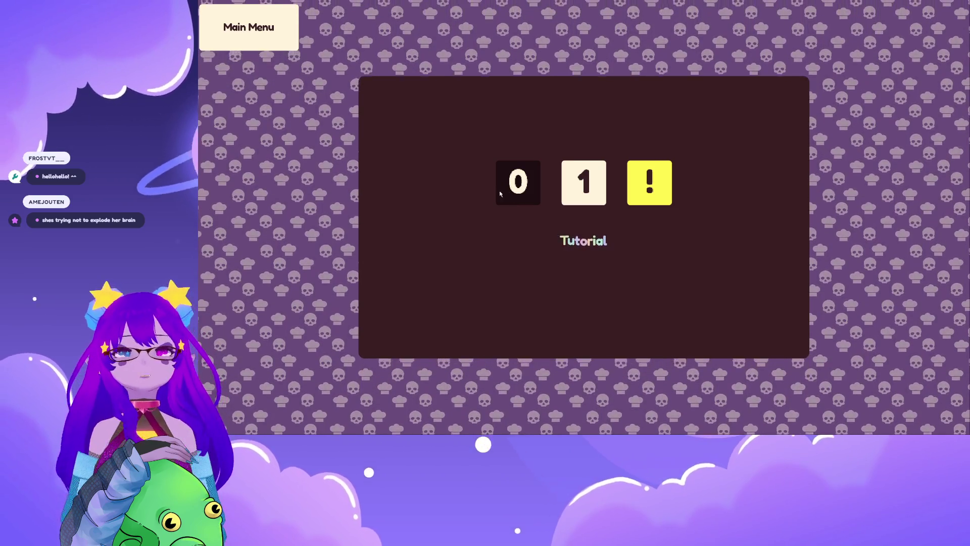
Load the Tutorial level from the 0 tile on the level select screen
click(520, 184)
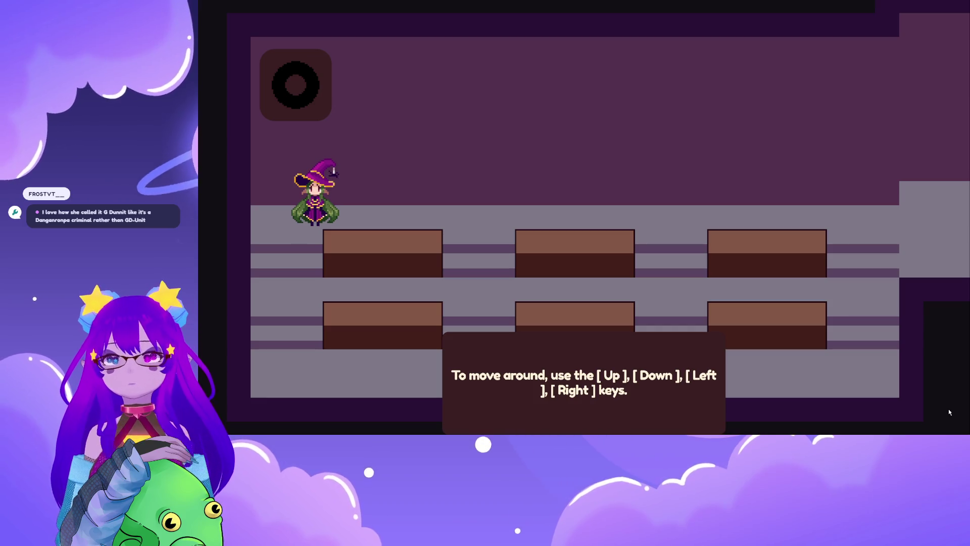
Walk the witch along the counters to the arriving customer at the middle counter
key(Right)
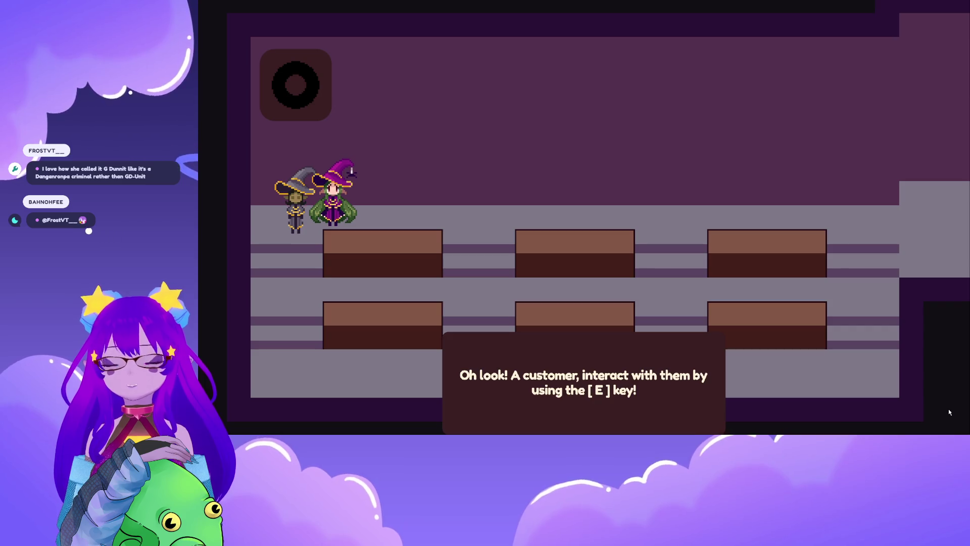
key(Left)
key(e)
key(Right)
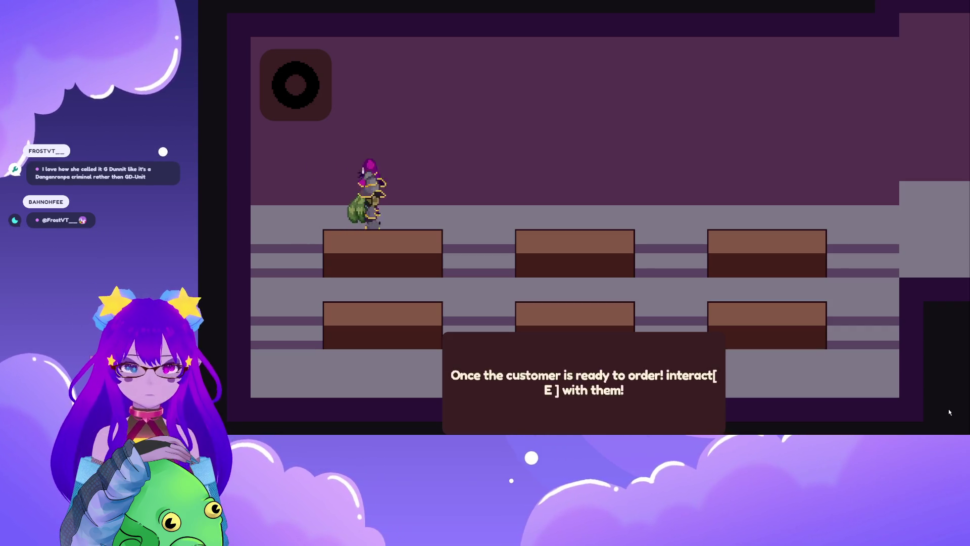
key(Left)
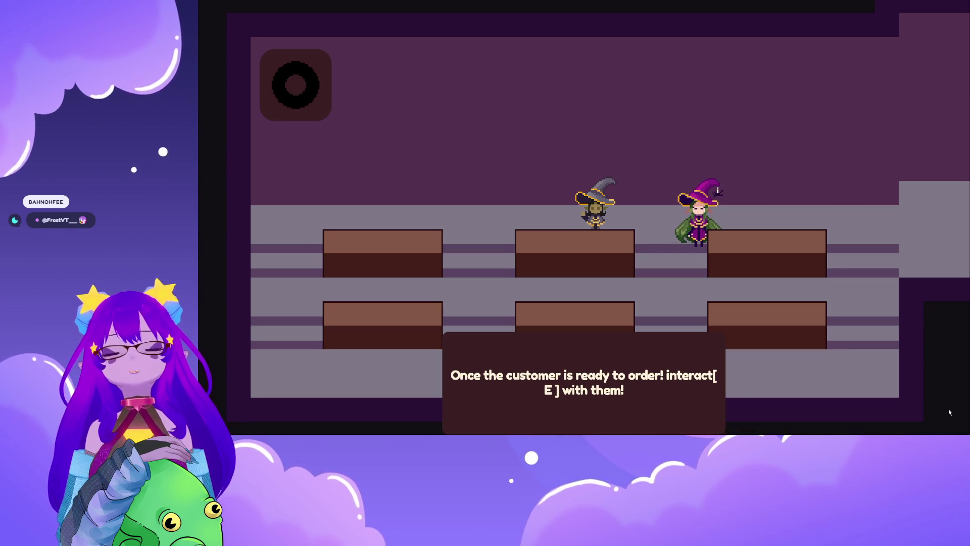
Take the customer's order and open the spellbook showing the sweet, bitter cake request
key(a)
key(e)
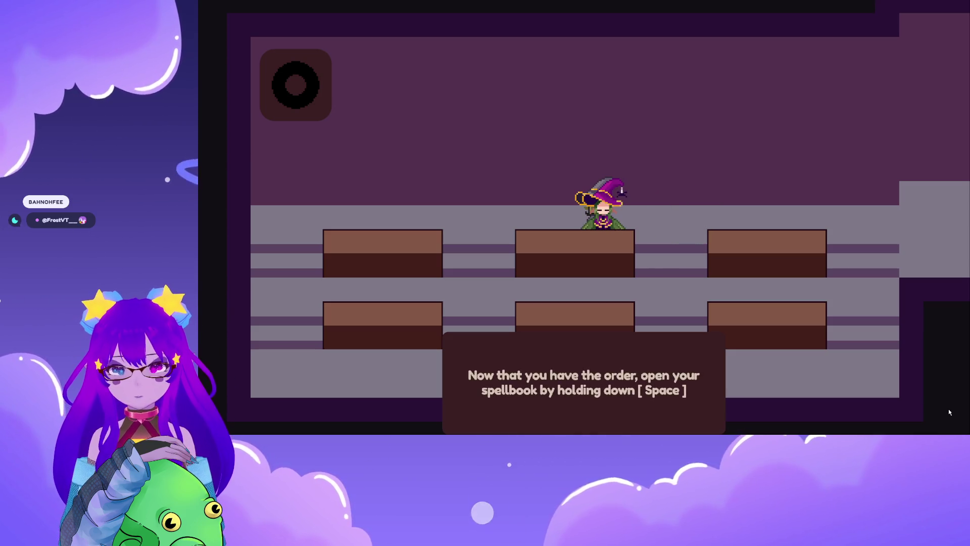
key(d)
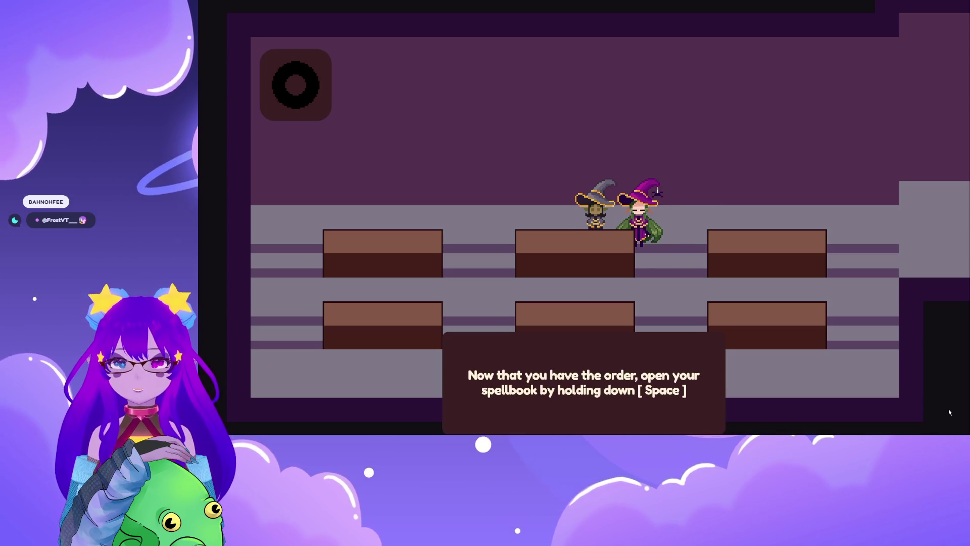
key(space)
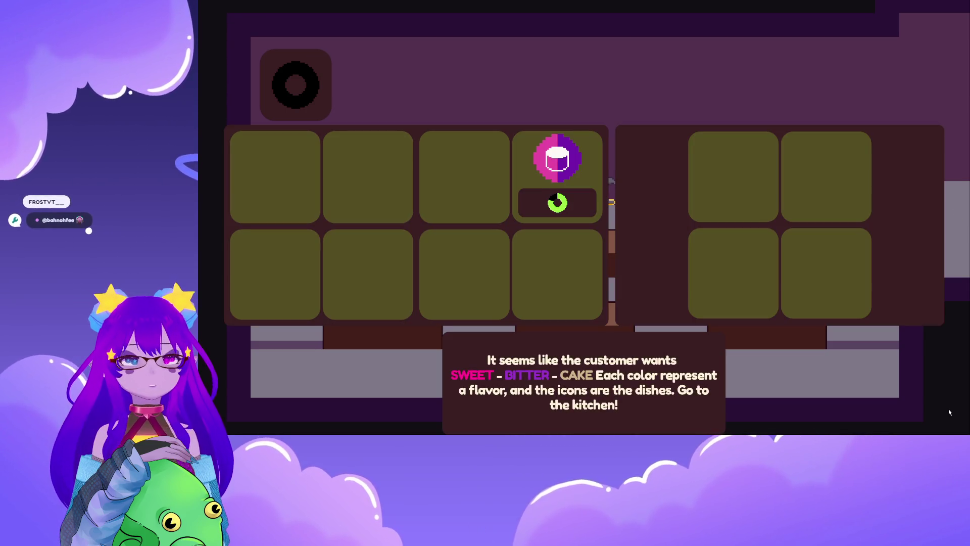
Close the spellbook and walk the witch right to the kitchen entrance
key(space)
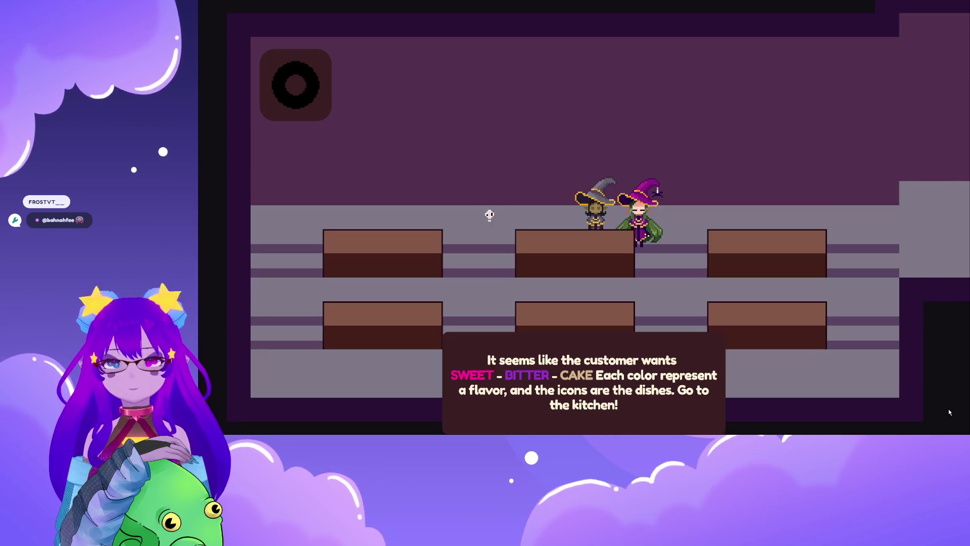
key(d)
key(a)
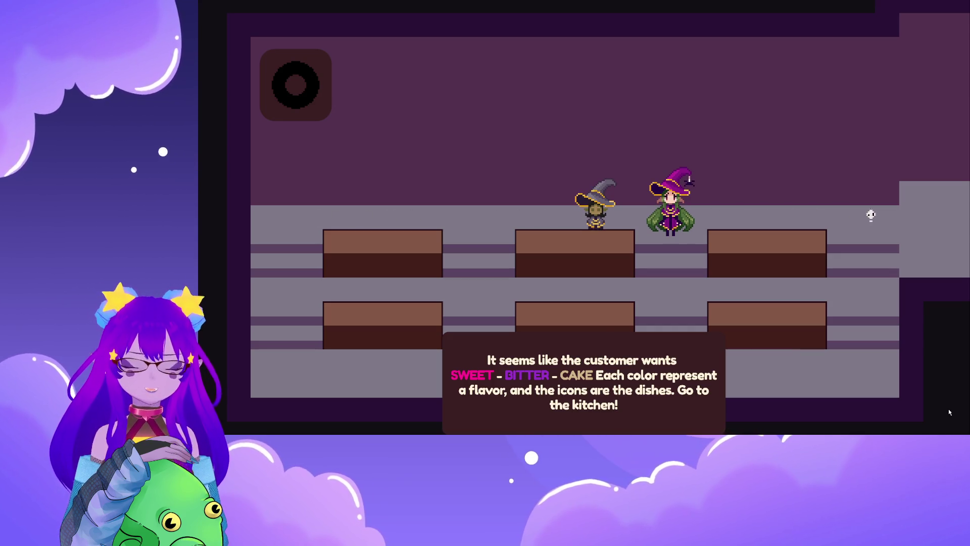
key(e)
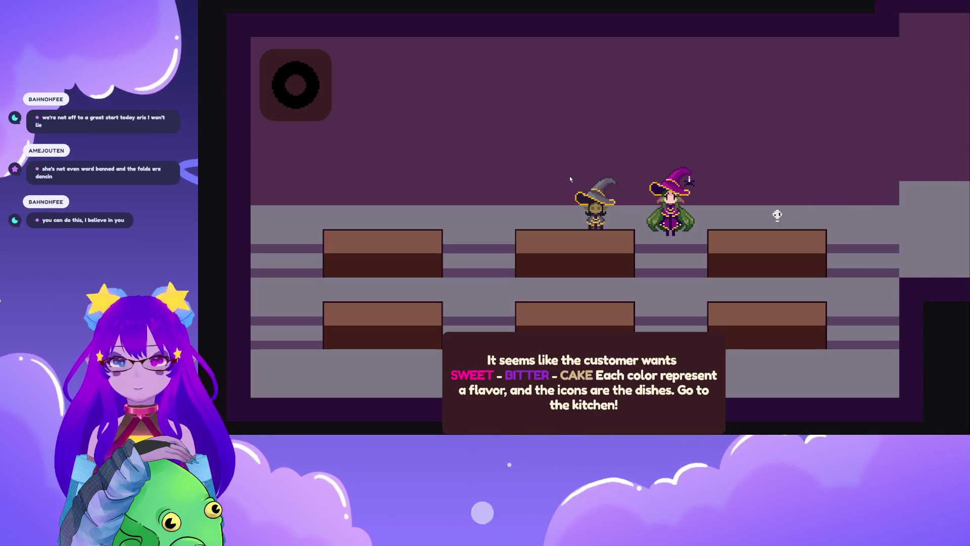
key(Right)
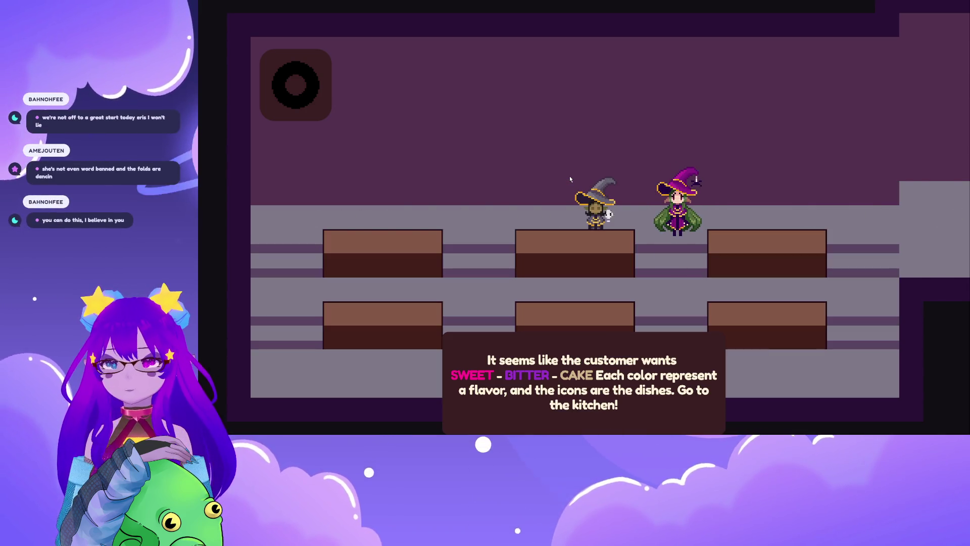
key(Right)
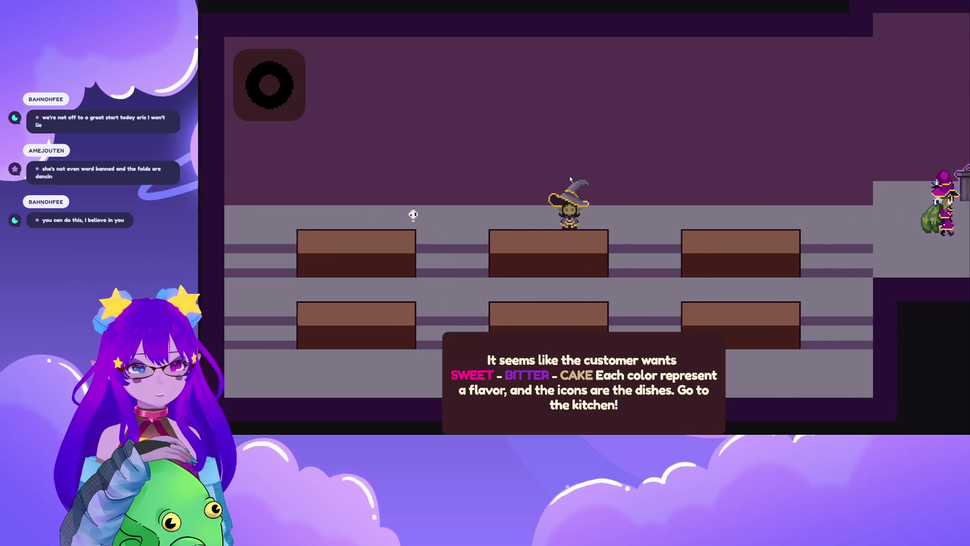
Place the Sweet and Bitter flavor potions from the left bookshelf on the kitchen desk
key(Right)
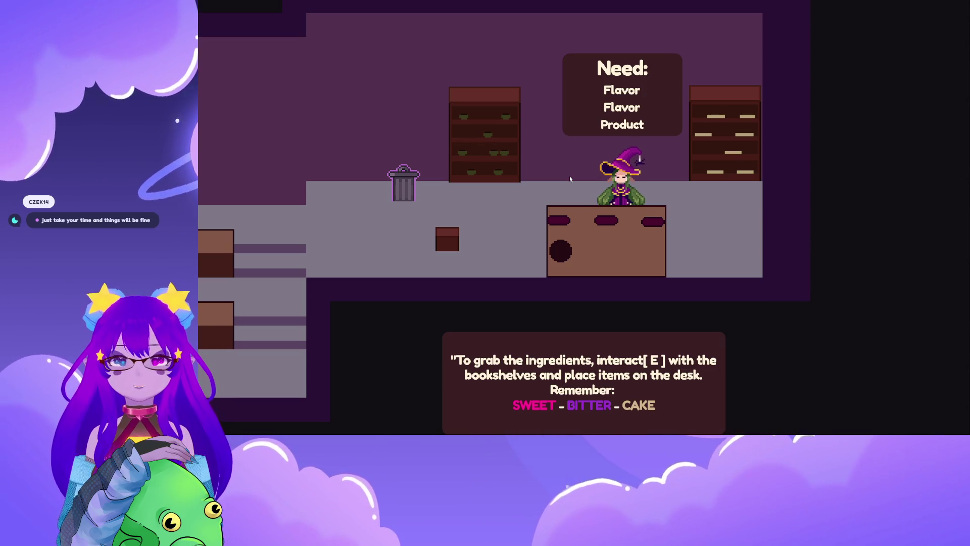
key(a)
key(e)
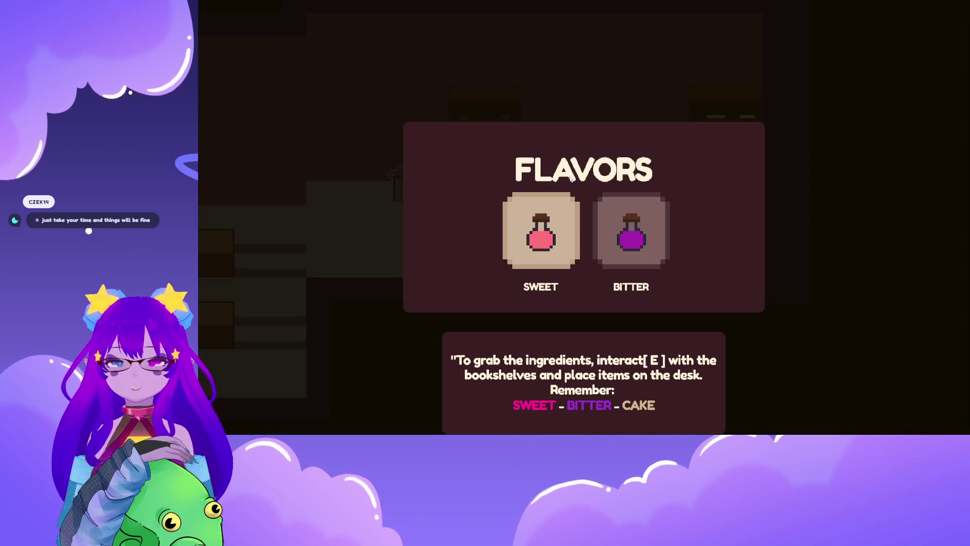
key(d)
key(a)
key(e)
key(d)
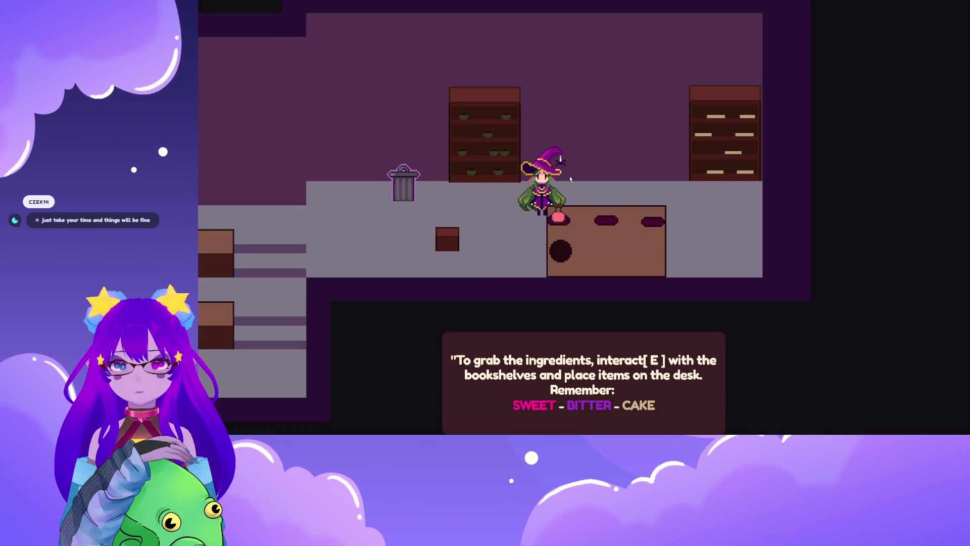
key(e)
key(d)
key(e)
Fetch the Cake product from the right bookshelf and put it on the desk
key(d)
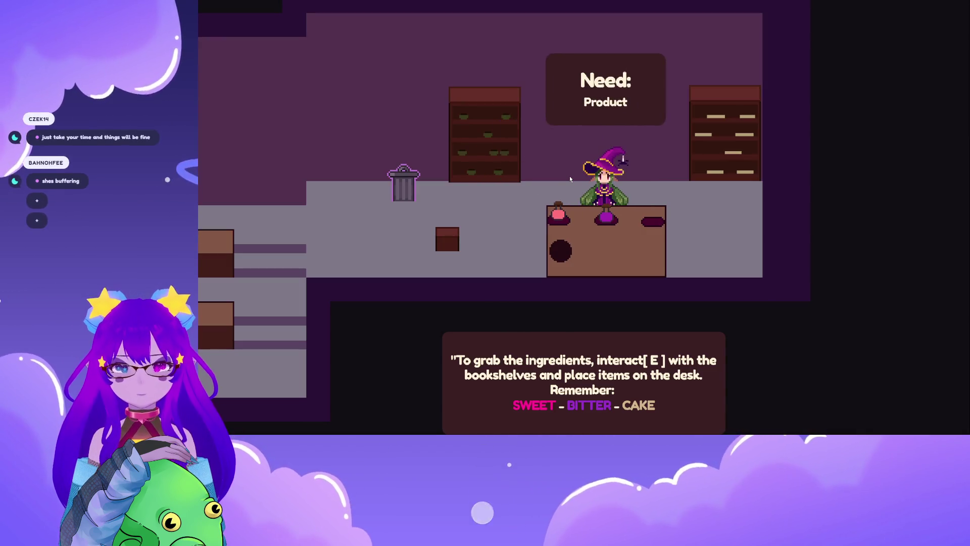
key(e)
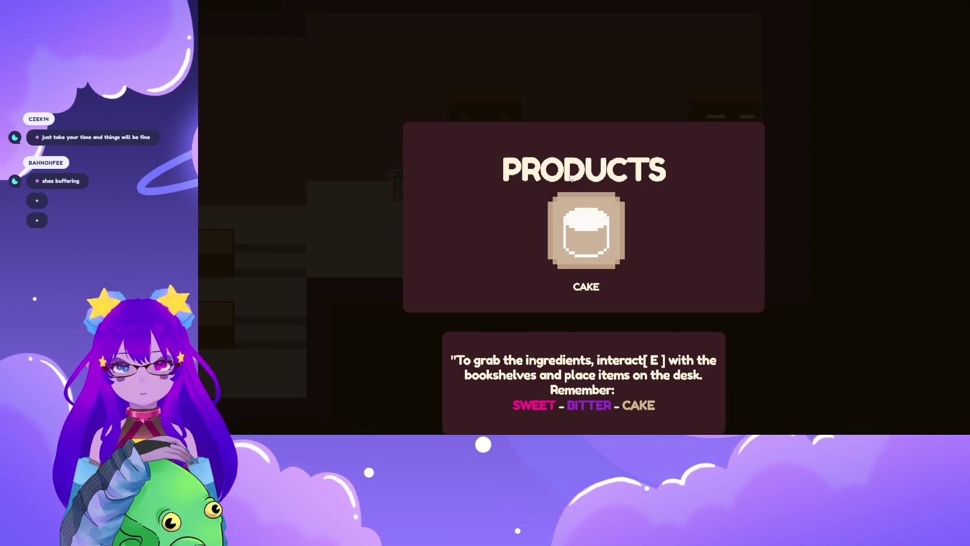
key(e)
key(a)
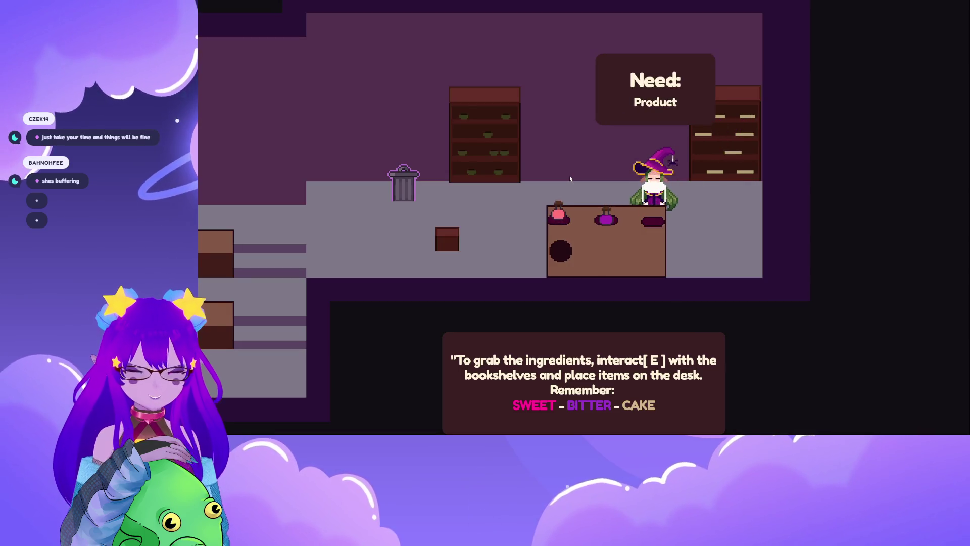
key(e)
key(a)
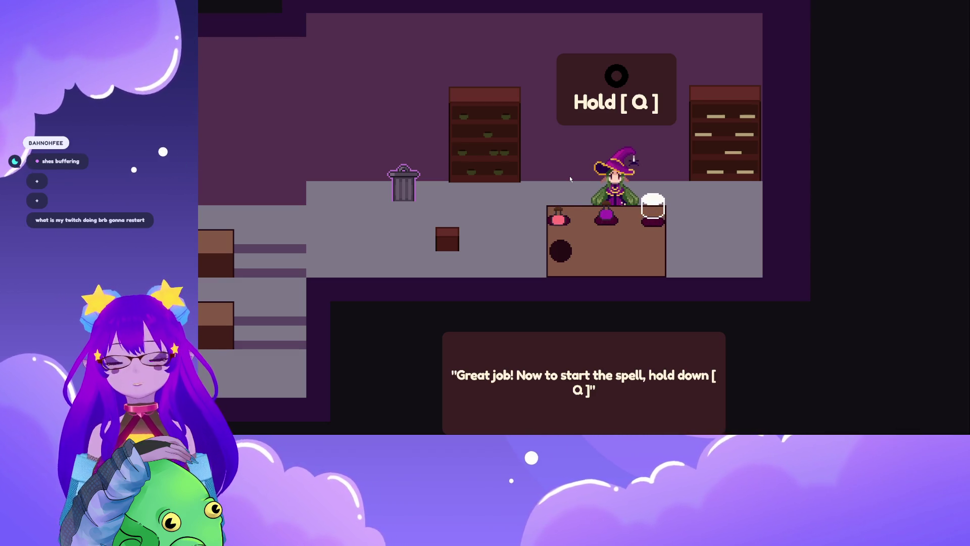
Reposition the witch at the desk and hold Q to start casting the spell
key(a)
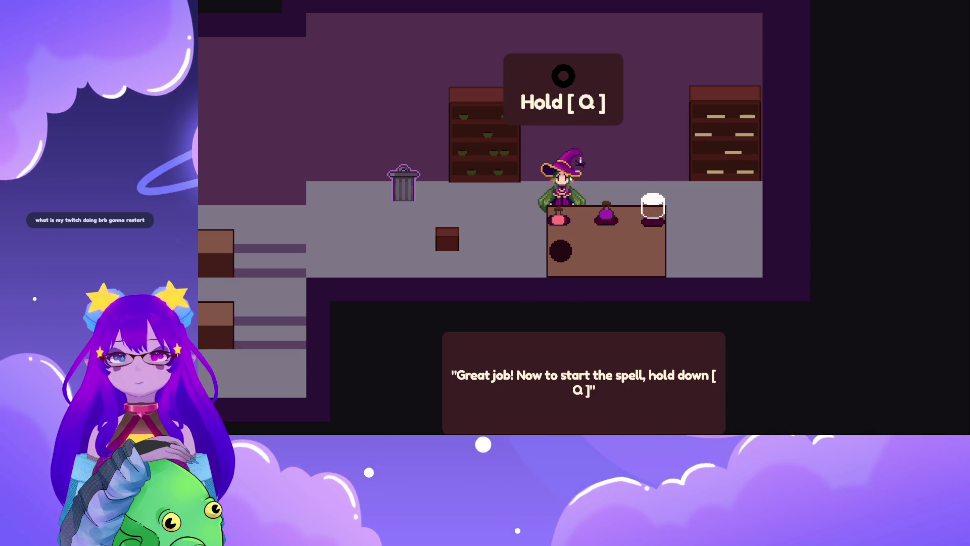
key(d)
key(a)
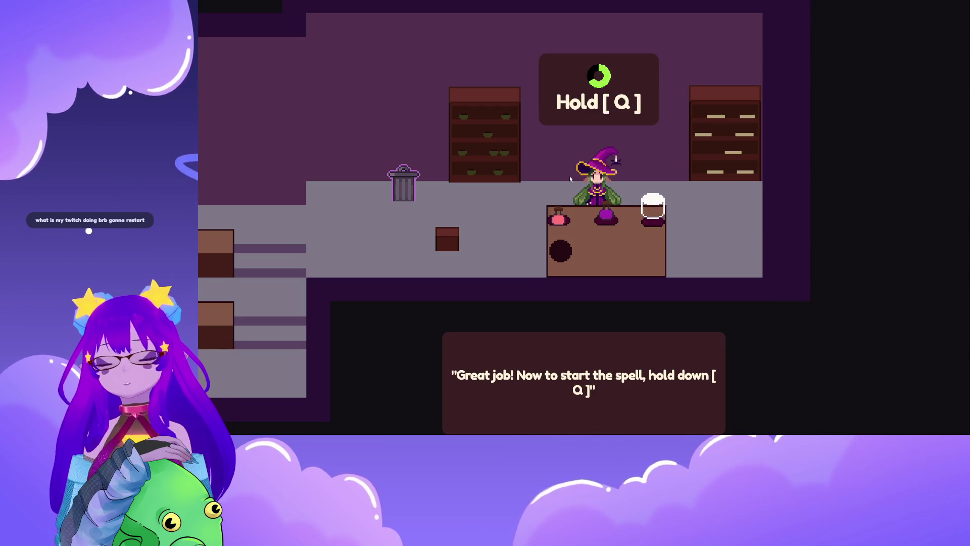
key(q)
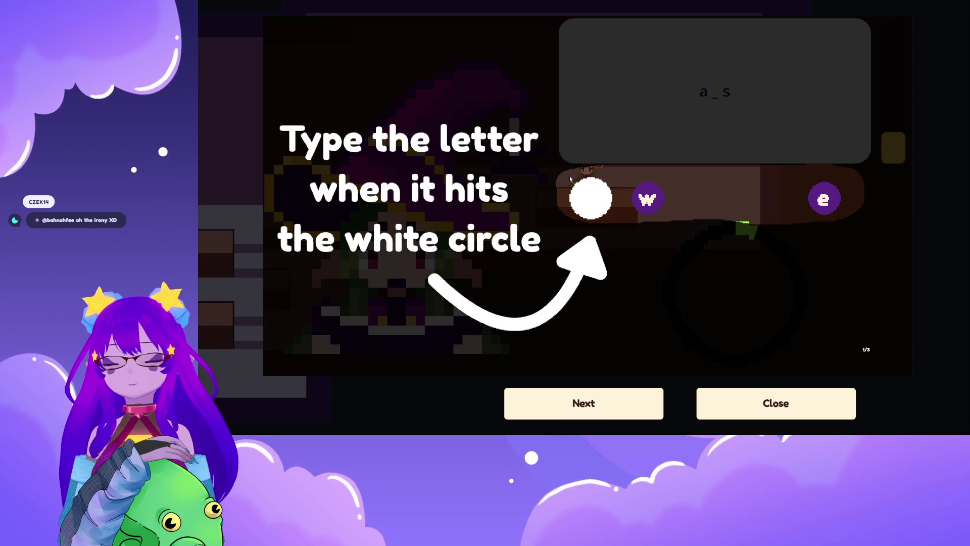
Page through the typing, progress bar and tongue tied meter tutorial pages, then close the tutorial
key(Right)
key(Left)
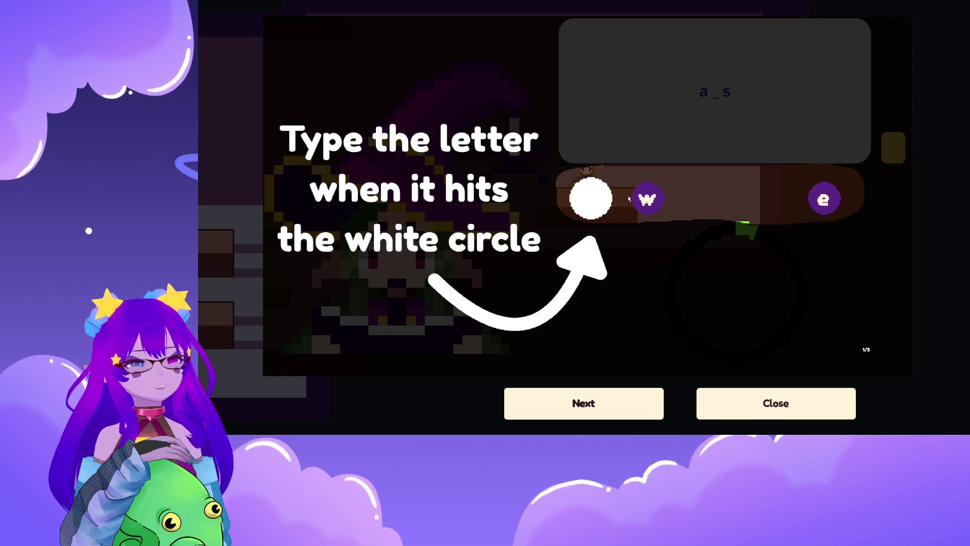
click(635, 403)
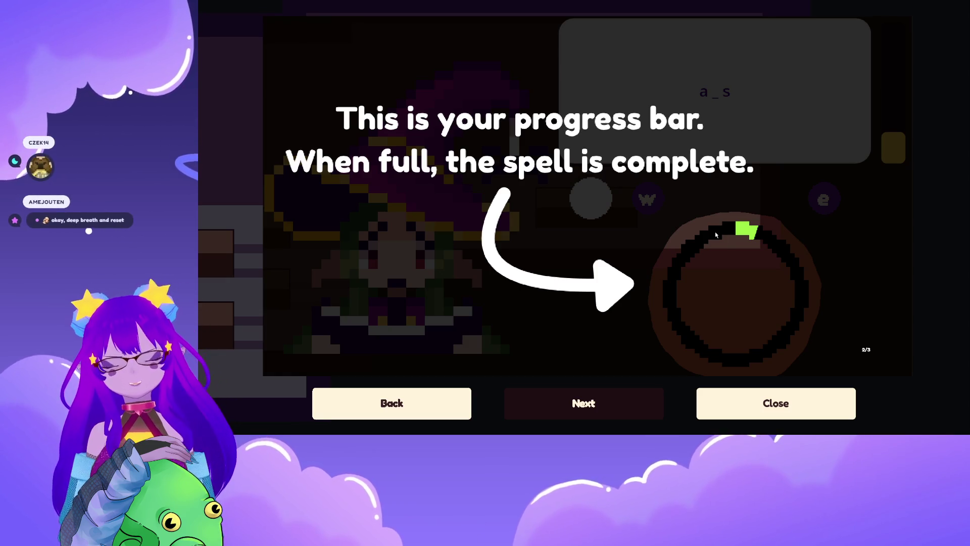
click(625, 402)
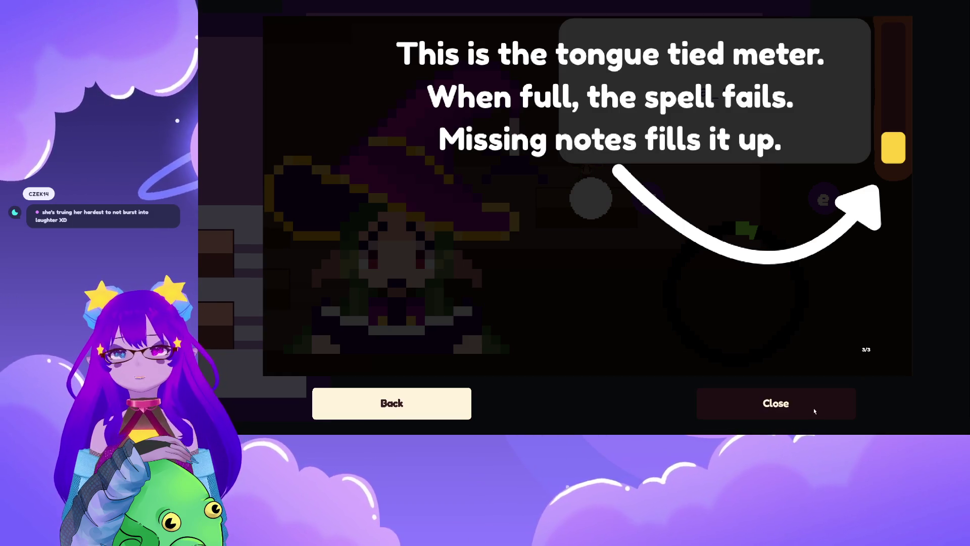
click(353, 404)
click(354, 404)
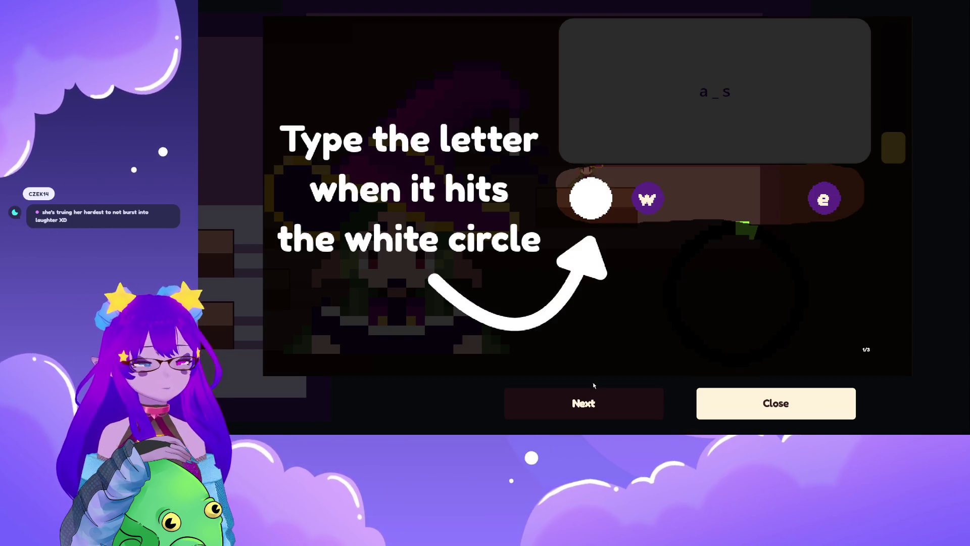
click(595, 417)
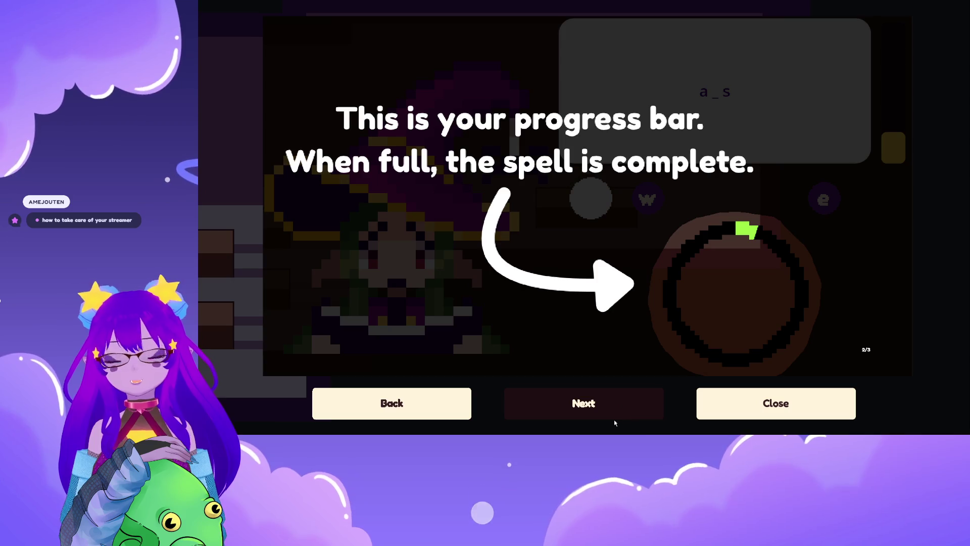
key(Return)
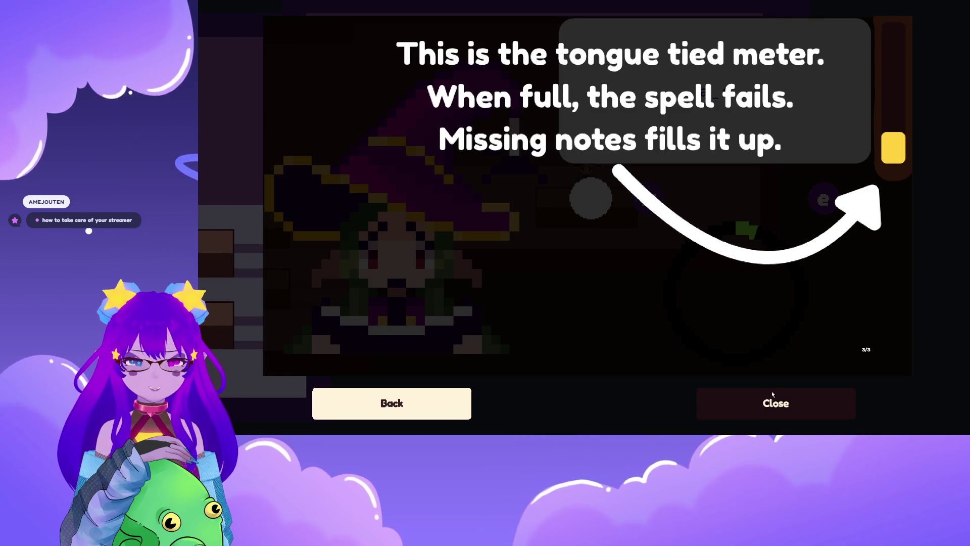
click(790, 398)
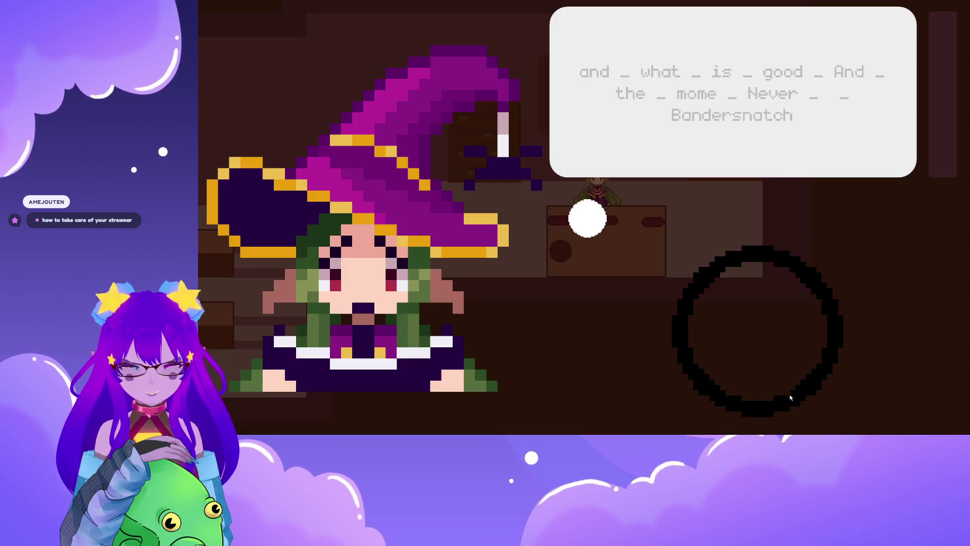
Type the Bandersnatch spell lyrics, finalize the Okay result, and carry the dish to the customer
text(and wha)
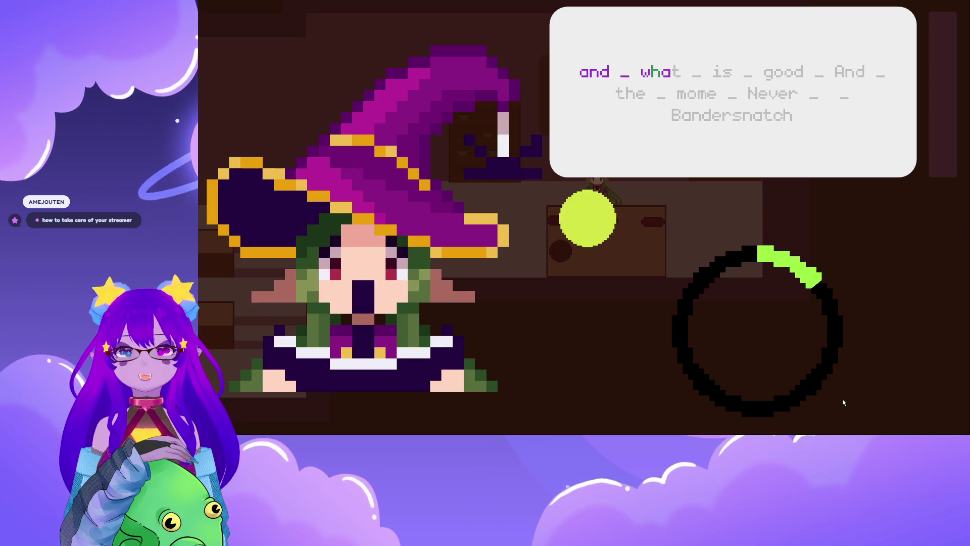
text(t _)
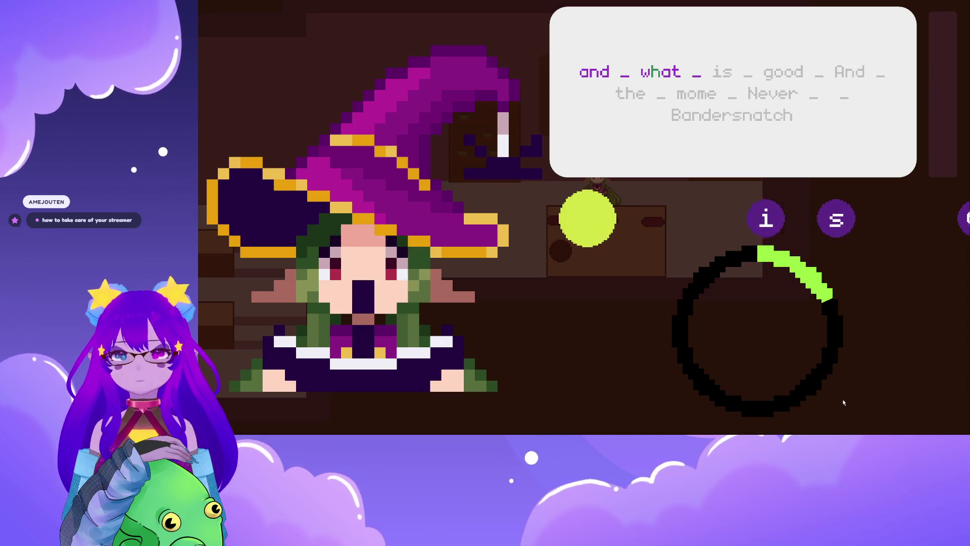
key(BackSpace)
key(BackSpace)
text( is g)
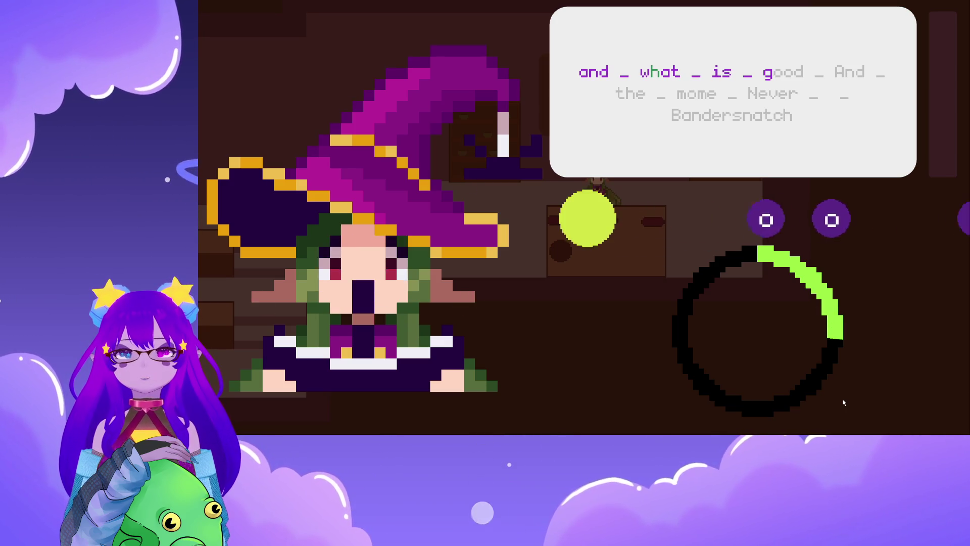
text(ood _)
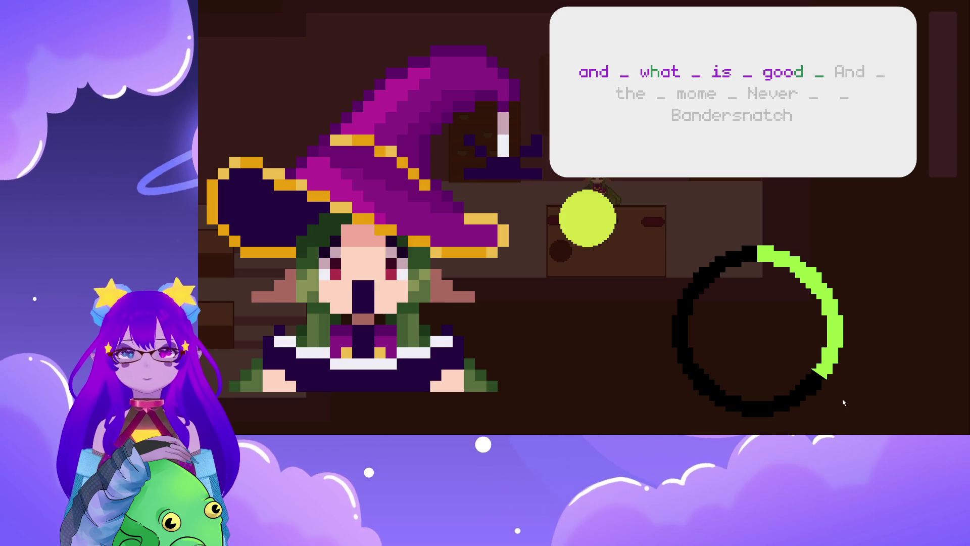
text(An)
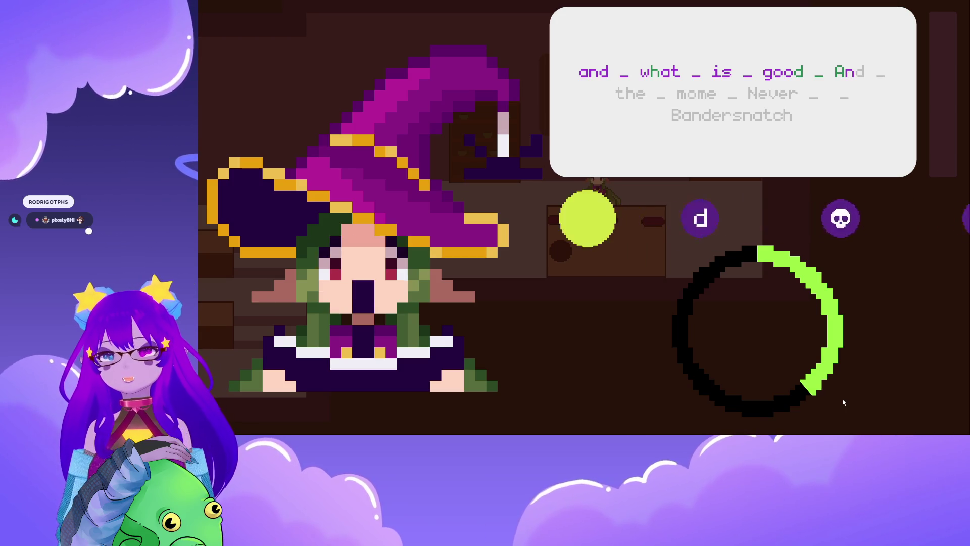
text(d the)
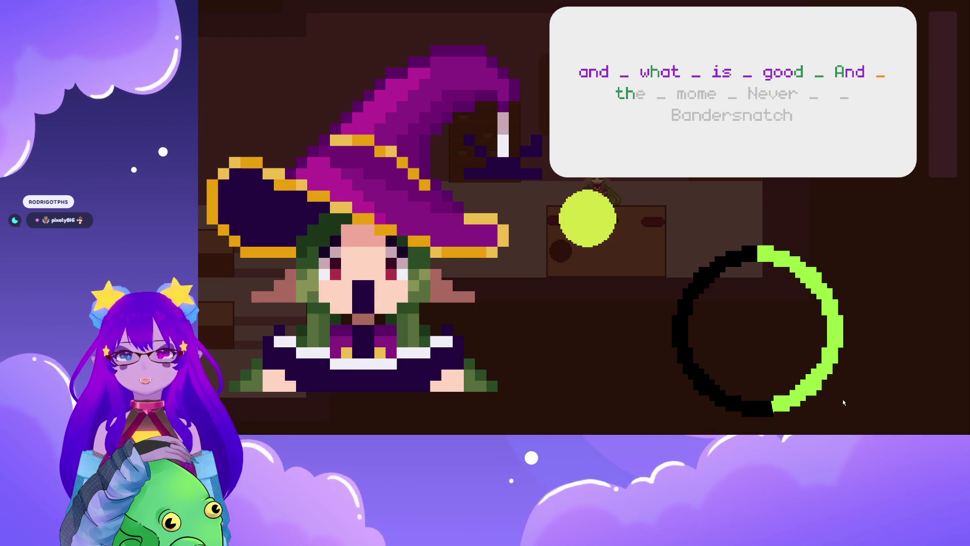
text( mom)
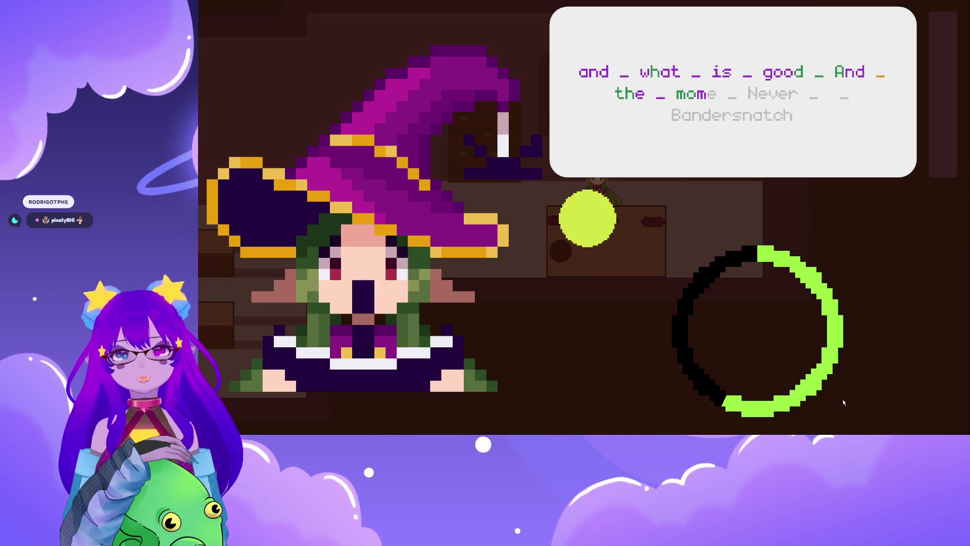
text(e Never  Ba)
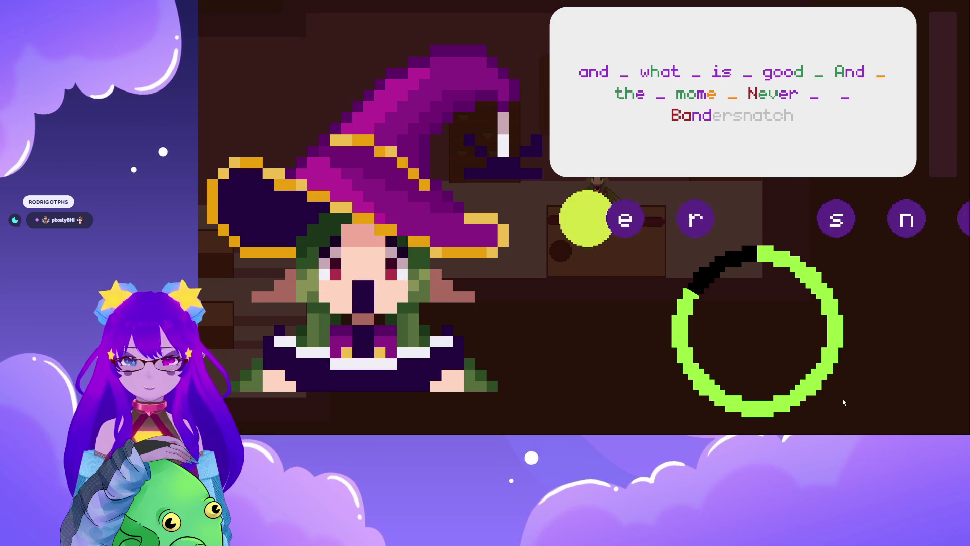
text(ndersnat)
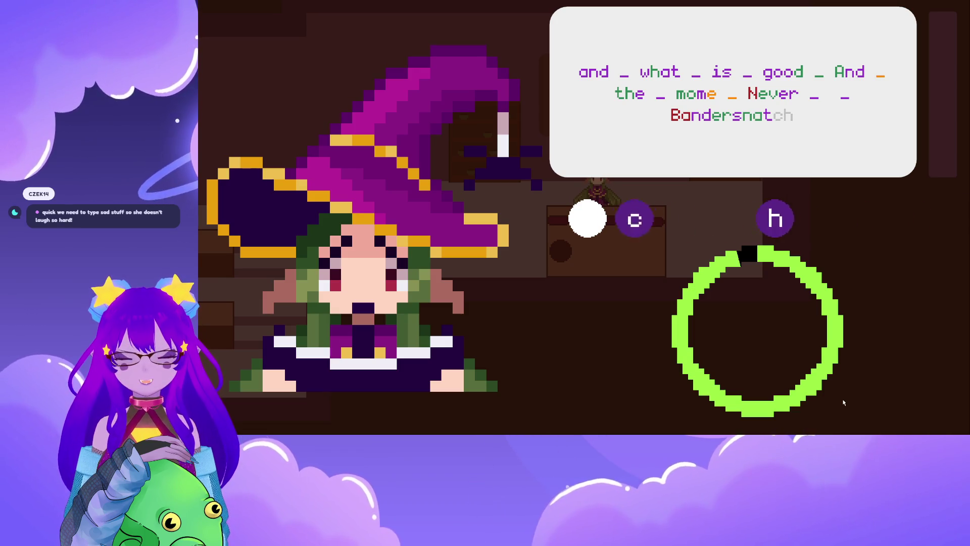
text(ch)
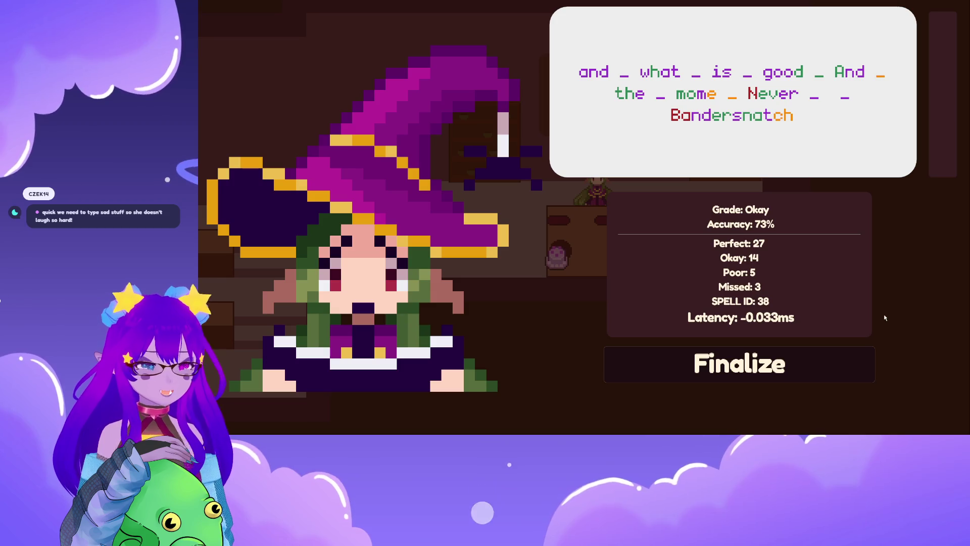
click(814, 367)
key(a)
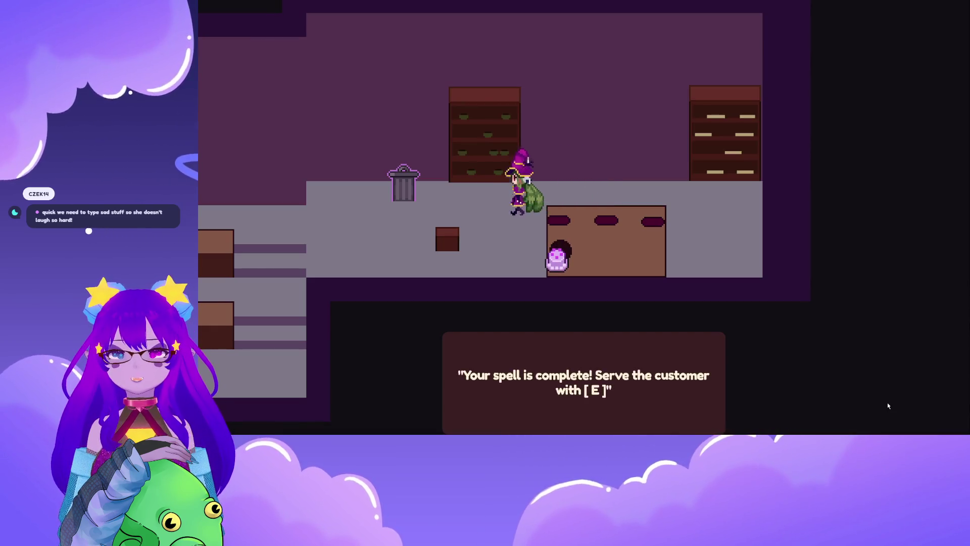
key(s)
key(e)
key(a)
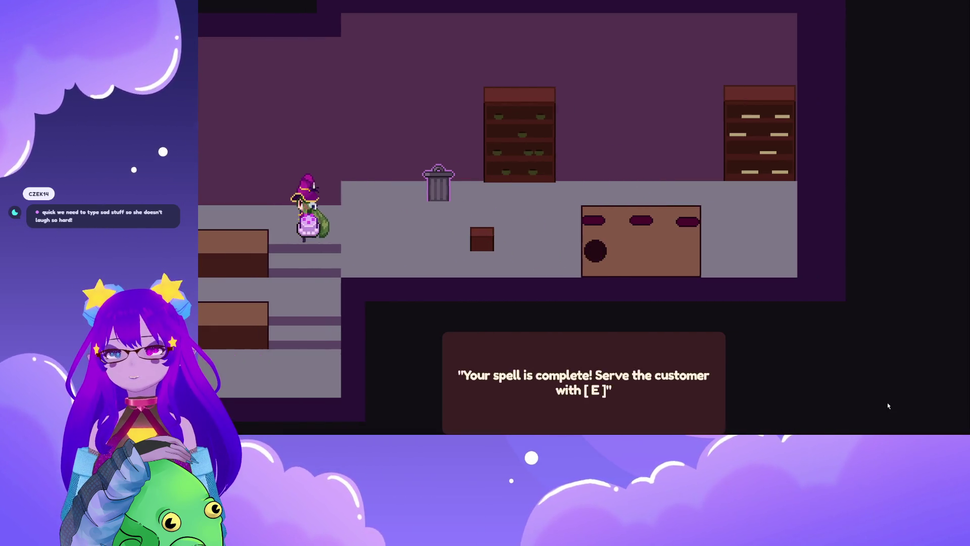
Collect the seated customer's payment, return to the main menu and exit fullscreen
key(e)
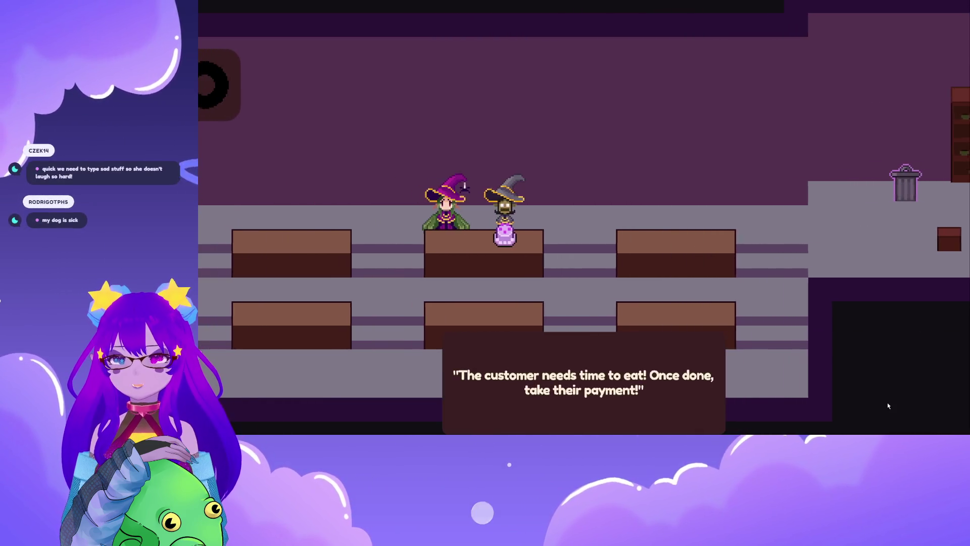
key(d)
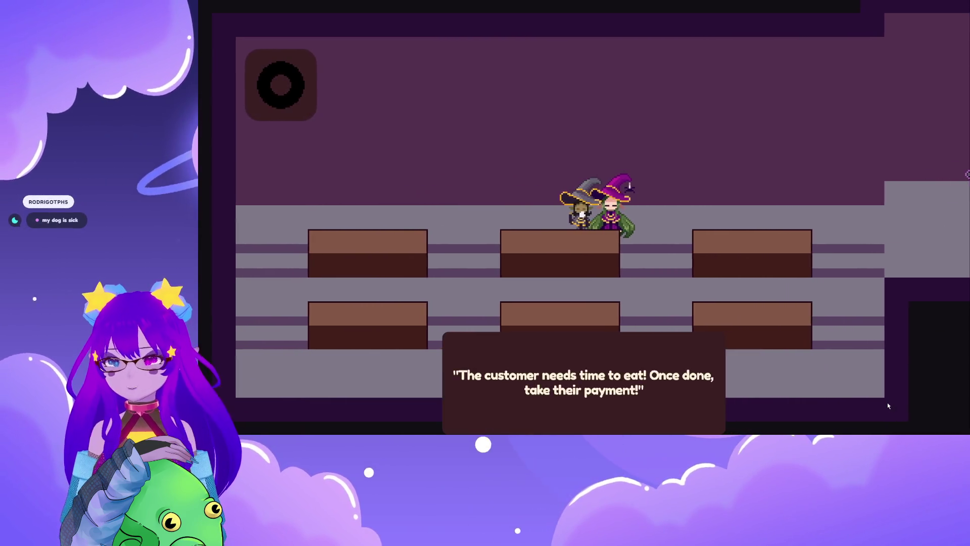
key(a)
key(e)
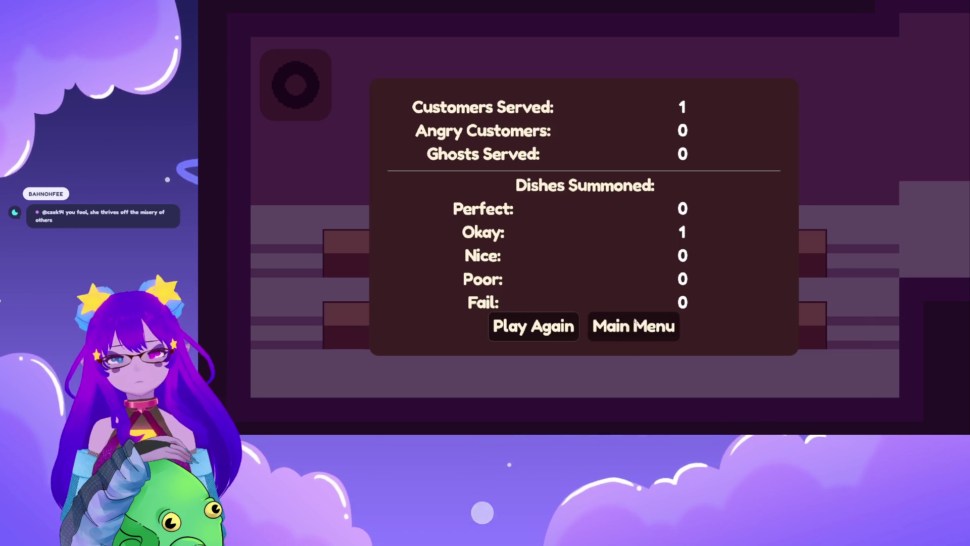
key(Return)
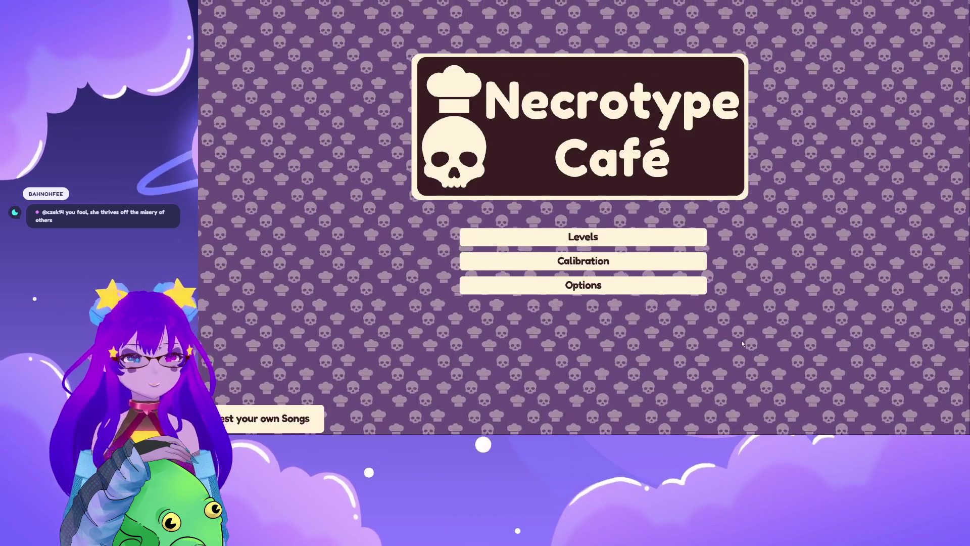
key(Escape)
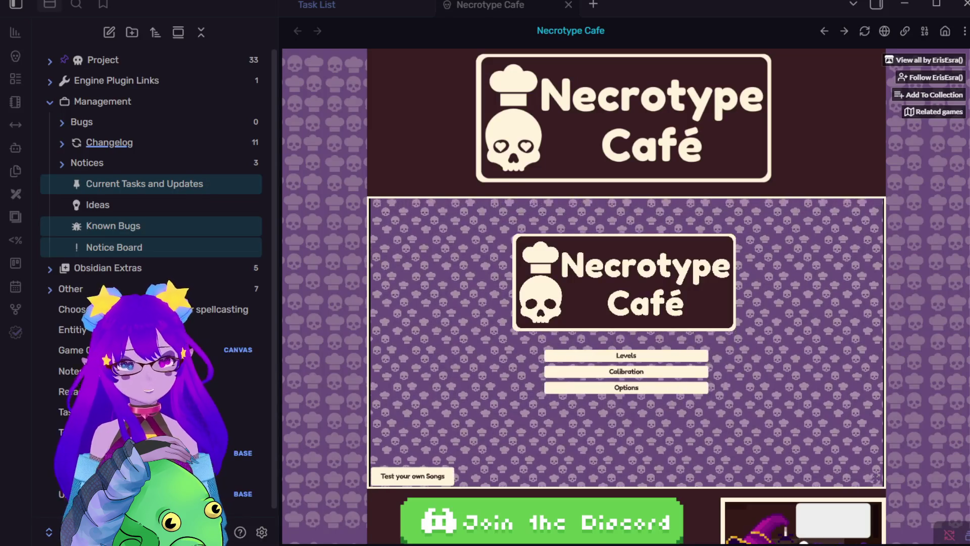
Drag the game's Master volume slider in Options to its minimum
key(Escape)
drag(511, 319, 485, 315)
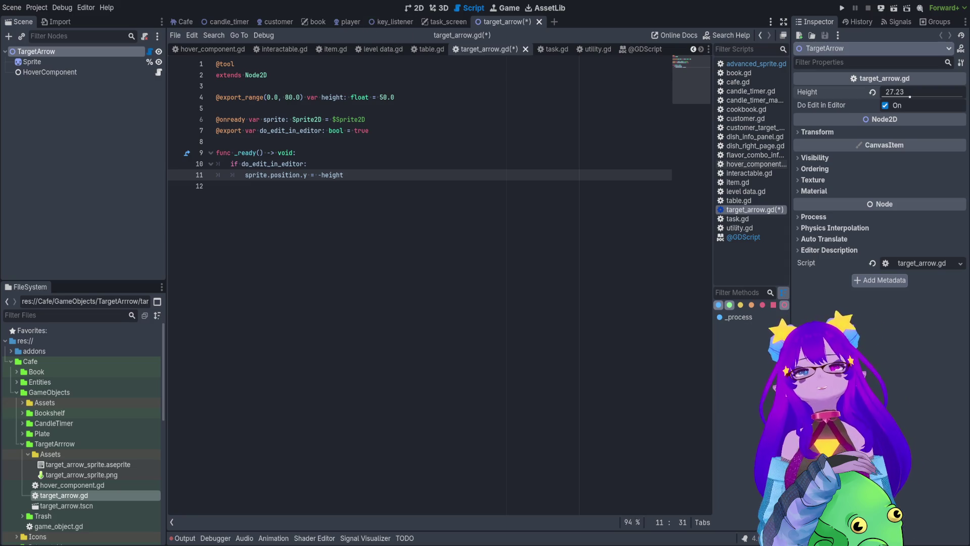
View the key_listener scene in 2D, then the Cafe scene, then return to target_arrow
click(412, 20)
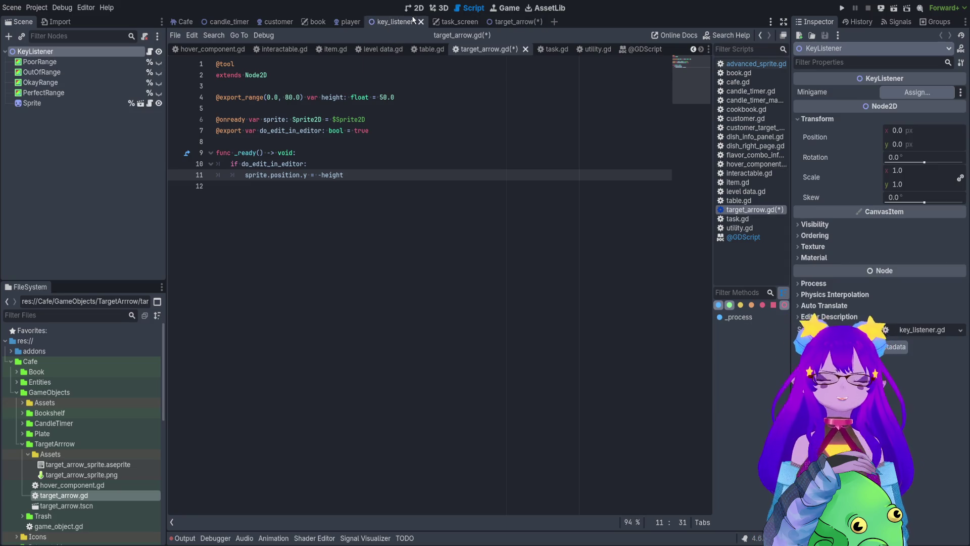
click(415, 7)
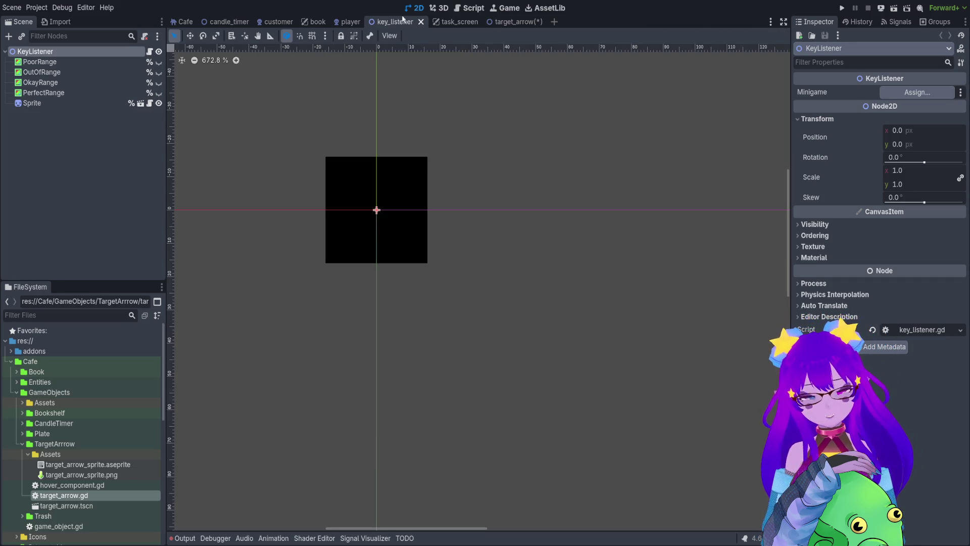
scroll(301, 287, left, 3)
scroll(300, 287, up, 2)
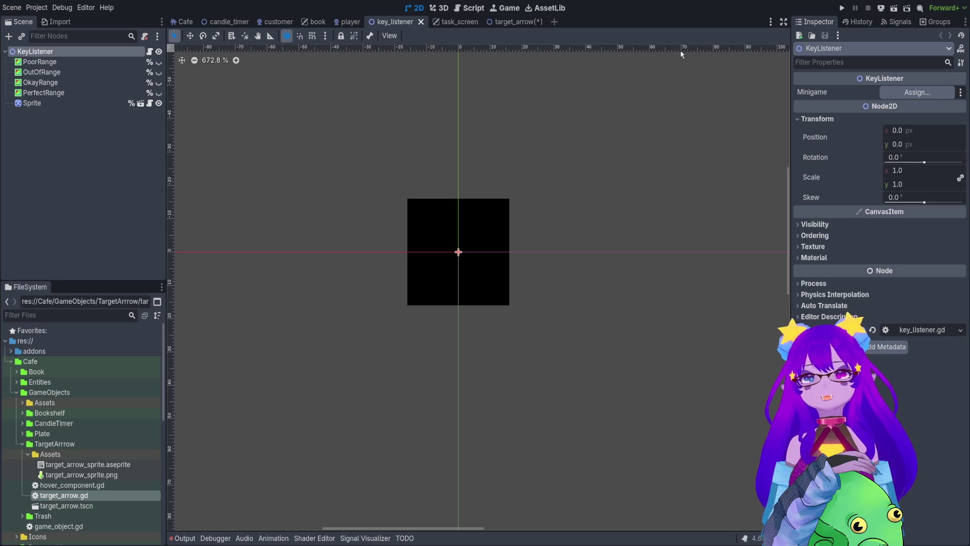
mouse_move(539, 26)
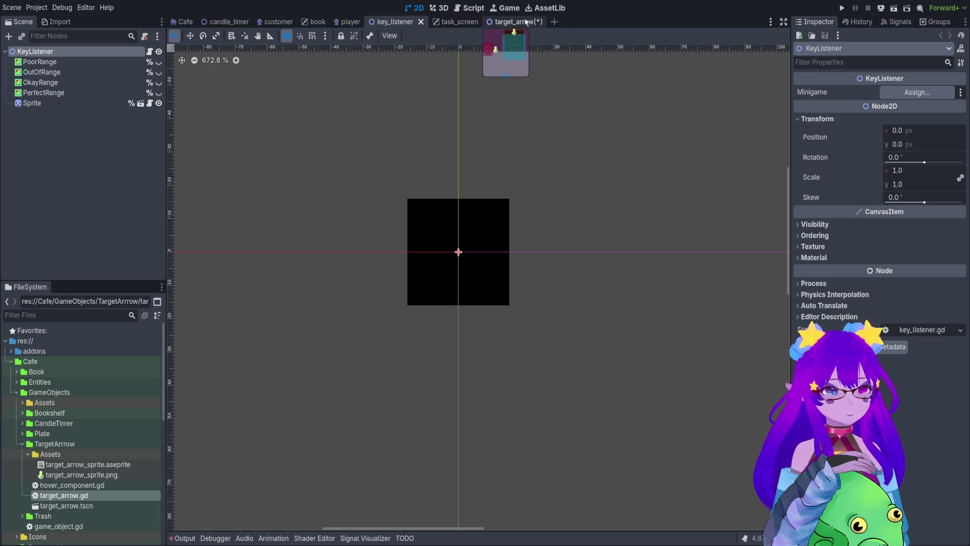
click(176, 22)
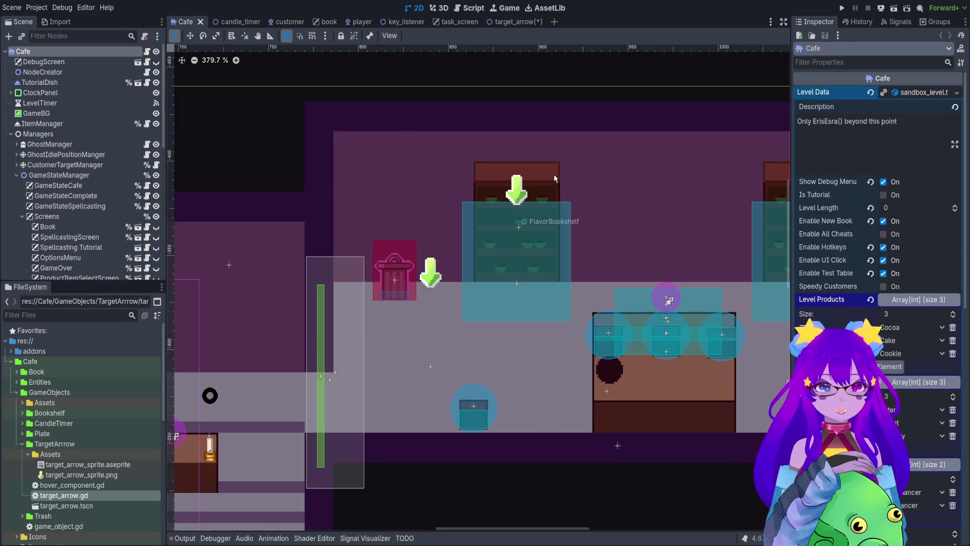
click(511, 22)
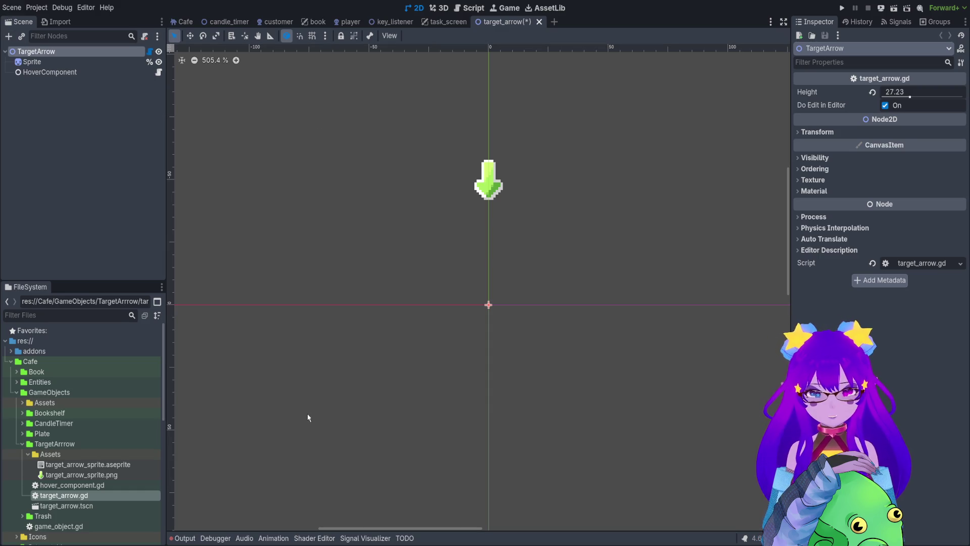
Paste a Target node under TargetArrow, try moving it, and open its script
key(ctrl+v)
scroll(596, 247, down, 10)
scroll(602, 249, up, 9)
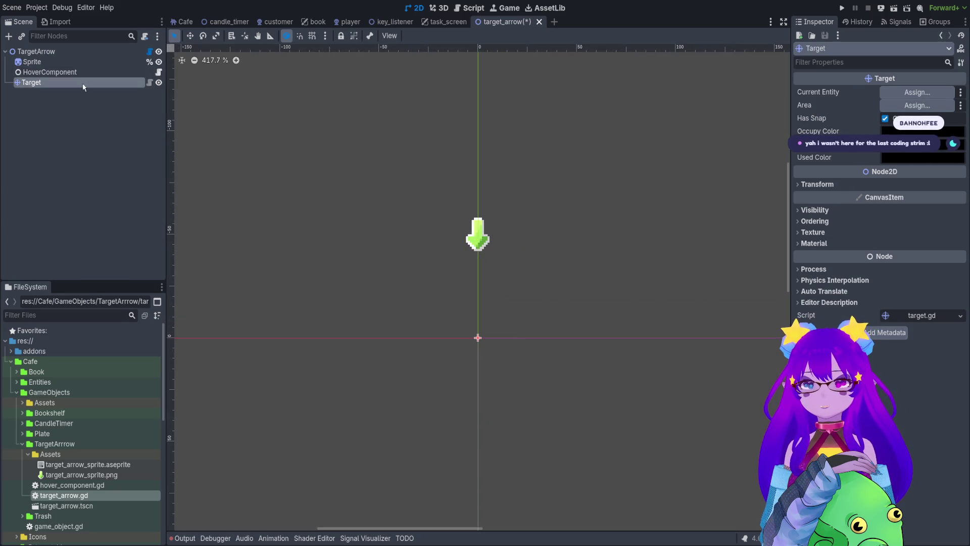
click(190, 35)
mouse_move(581, 331)
mouse_down()
mouse_move(608, 332)
mouse_move(574, 341)
mouse_up()
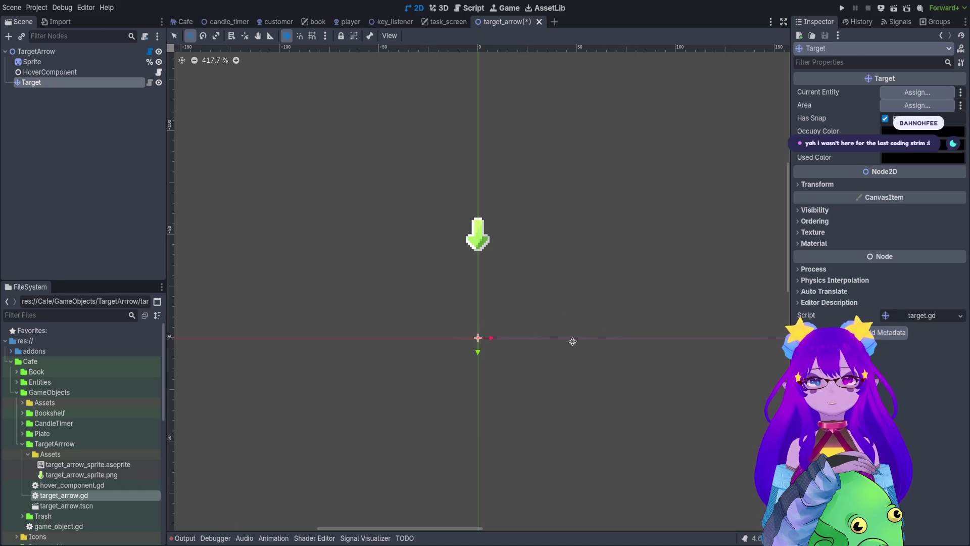
click(150, 83)
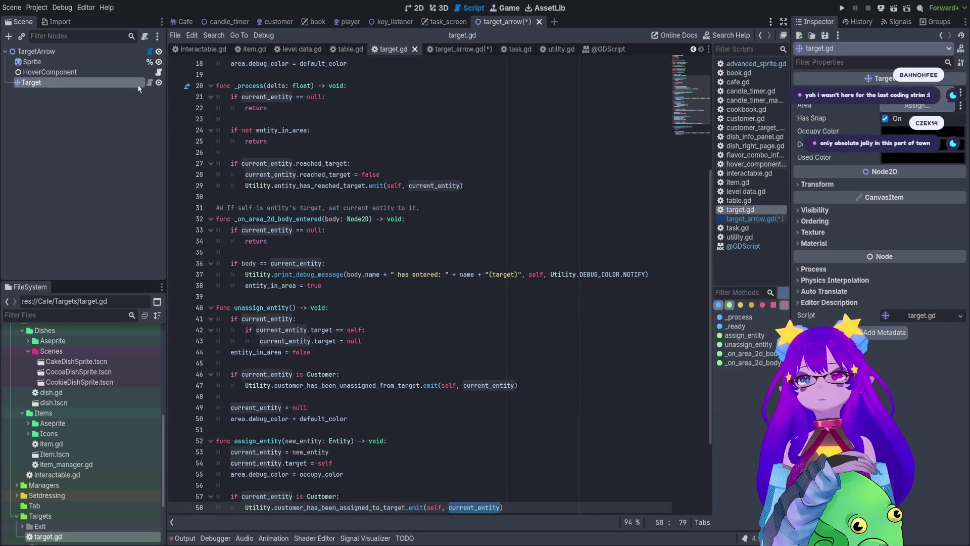
Filter the project files by 'target' and open the target.tscn scene
click(43, 316)
text(tar)
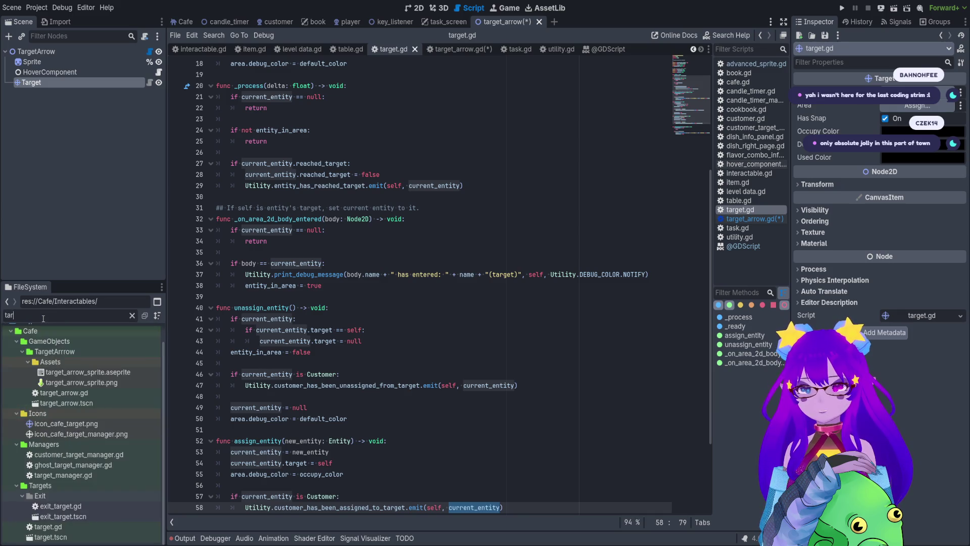
text(get)
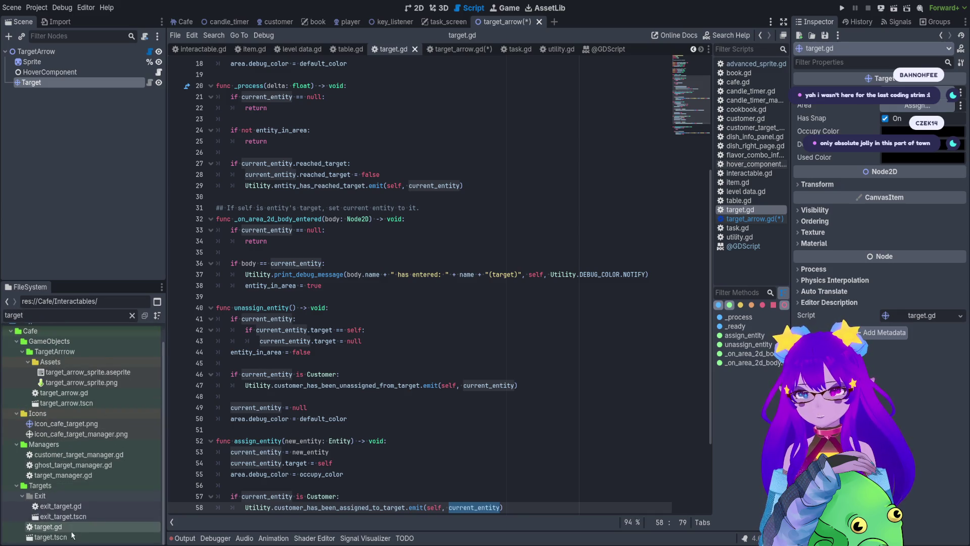
click(71, 536)
double_click(71, 536)
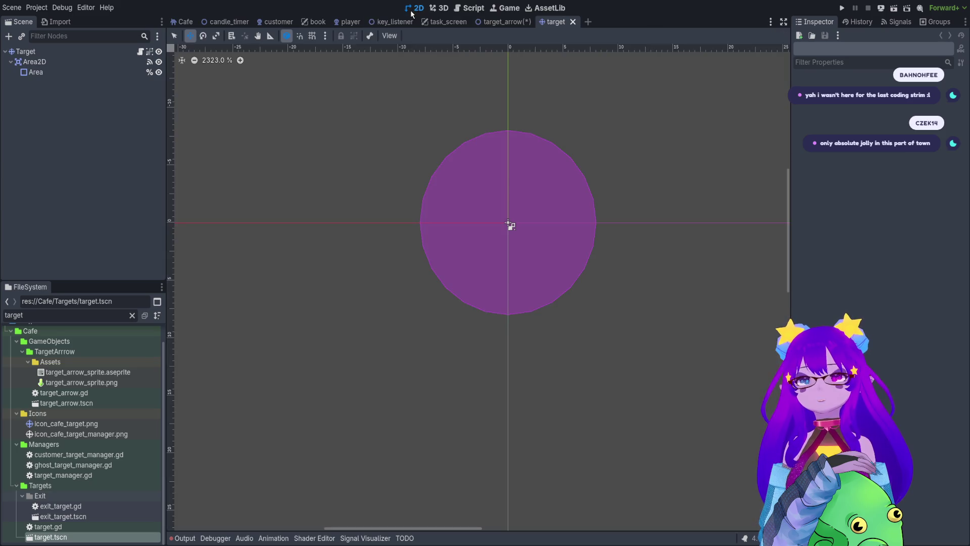
Replace the Target node with a target.tscn instance, save target_arrow.tscn, and return to Cafe
click(505, 21)
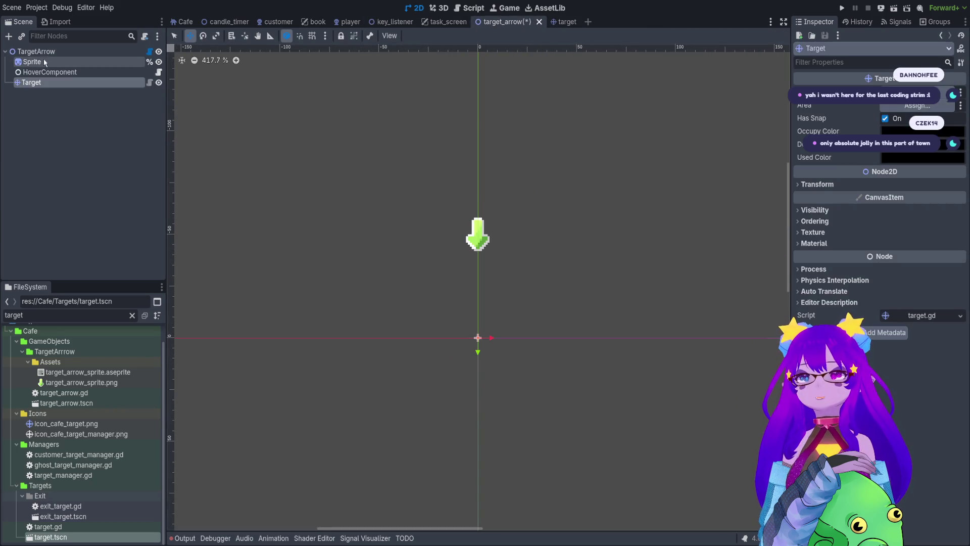
key(Delete)
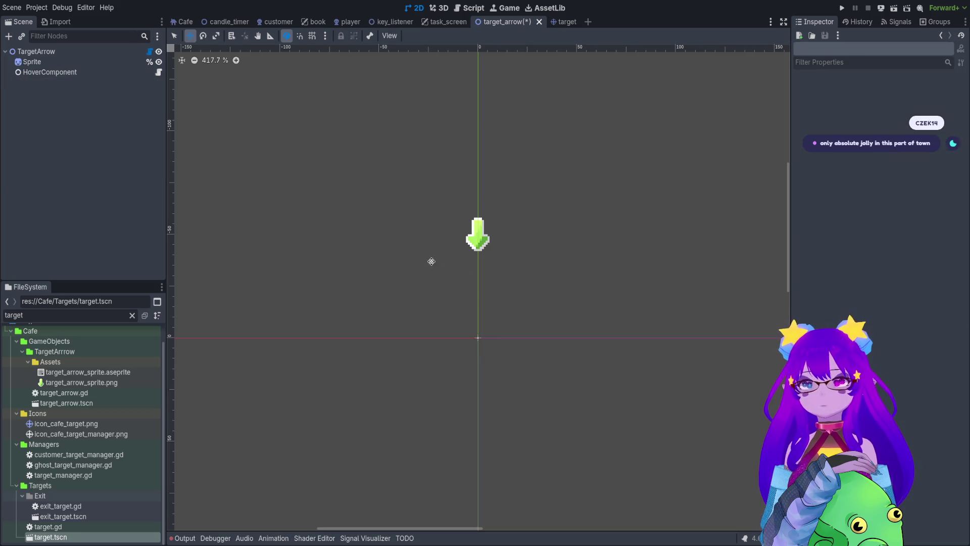
drag(97, 535, 480, 339)
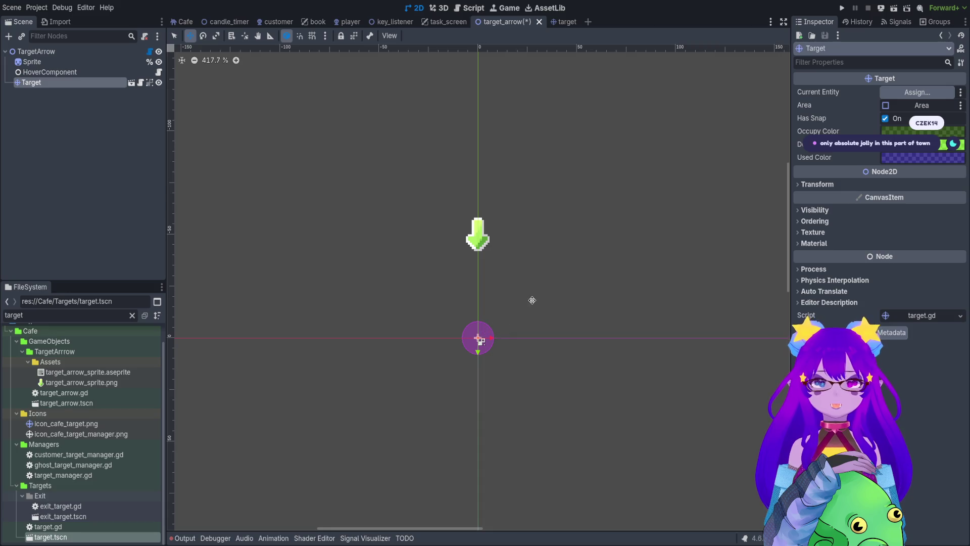
key(ctrl+s)
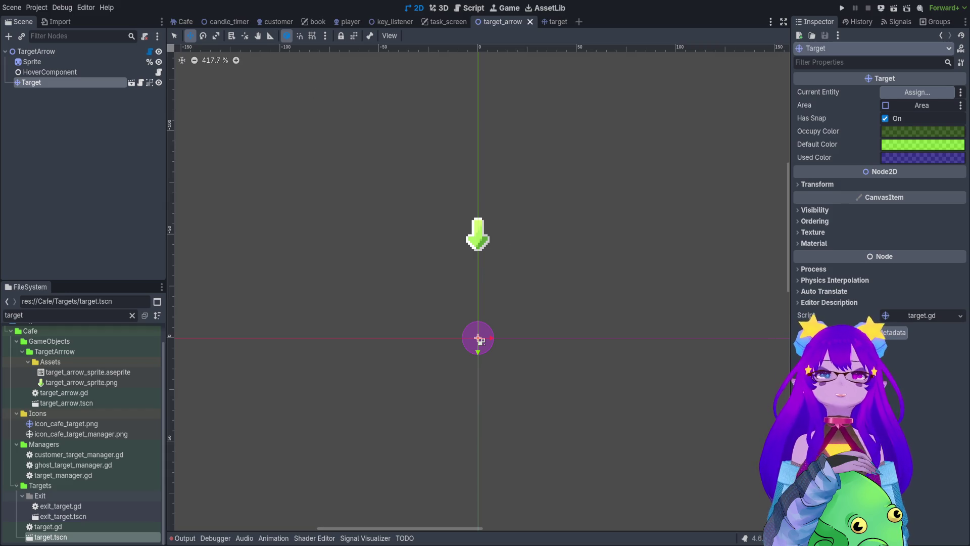
click(184, 24)
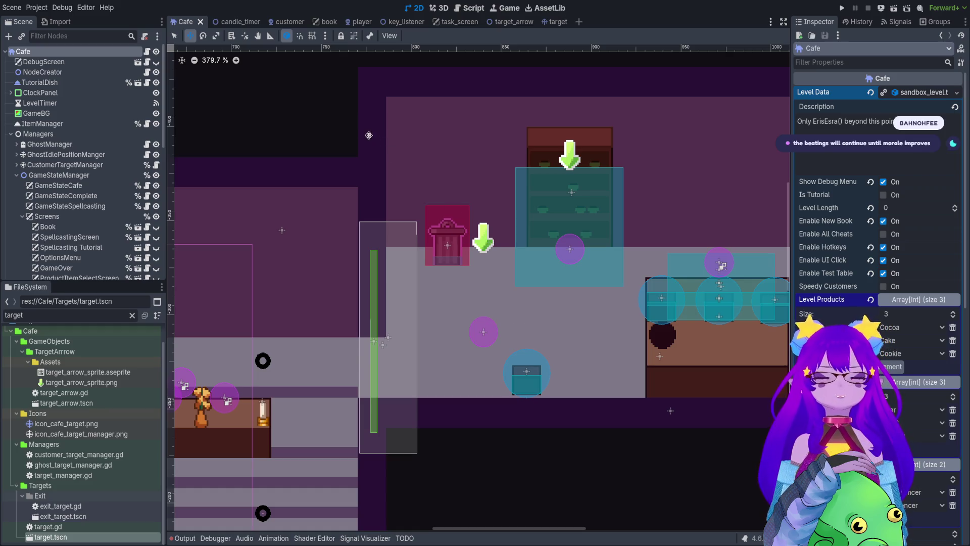
Select the cafe's TargetArrow instance and raise its Height to 40.892
drag(455, 321, 488, 318)
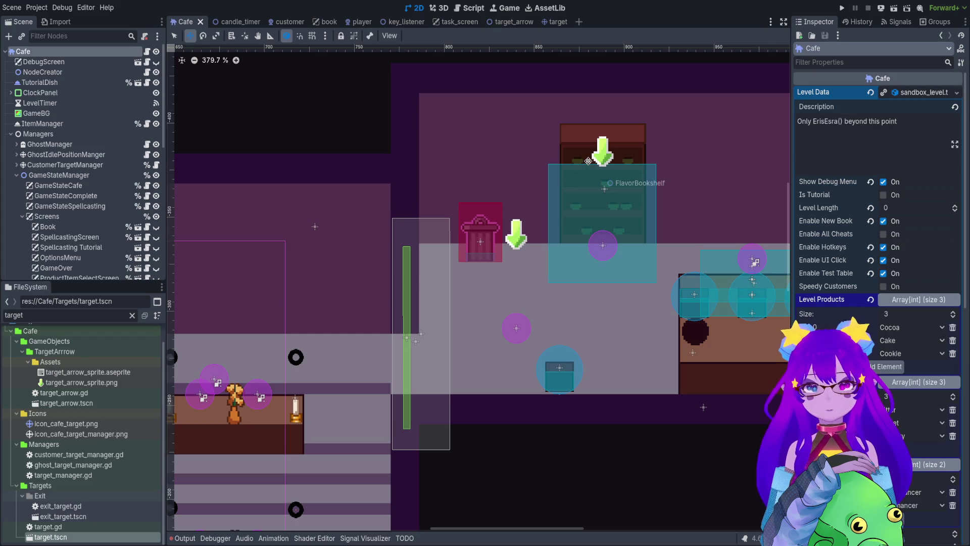
scroll(79, 251, down, 10)
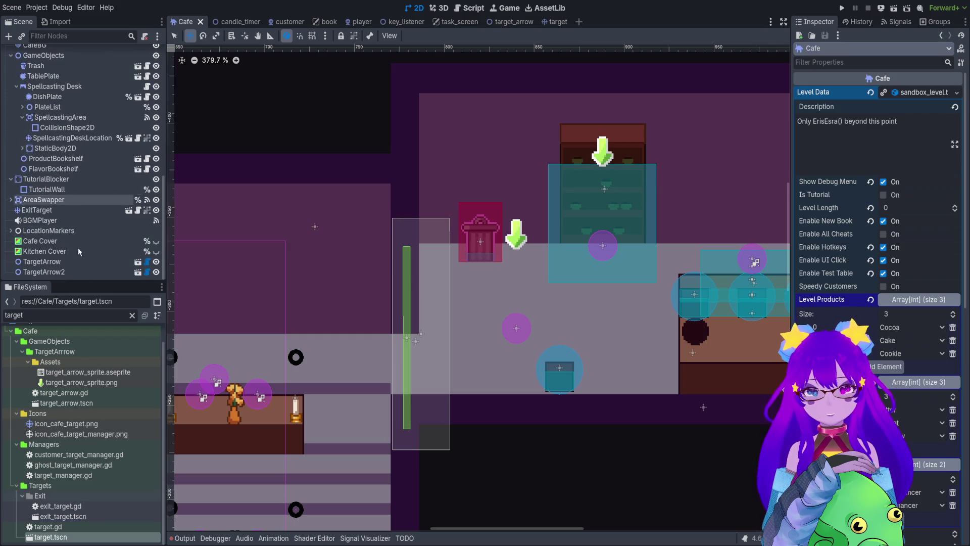
click(76, 261)
mouse_move(912, 97)
mouse_down()
mouse_move(936, 97)
mouse_move(924, 97)
mouse_up()
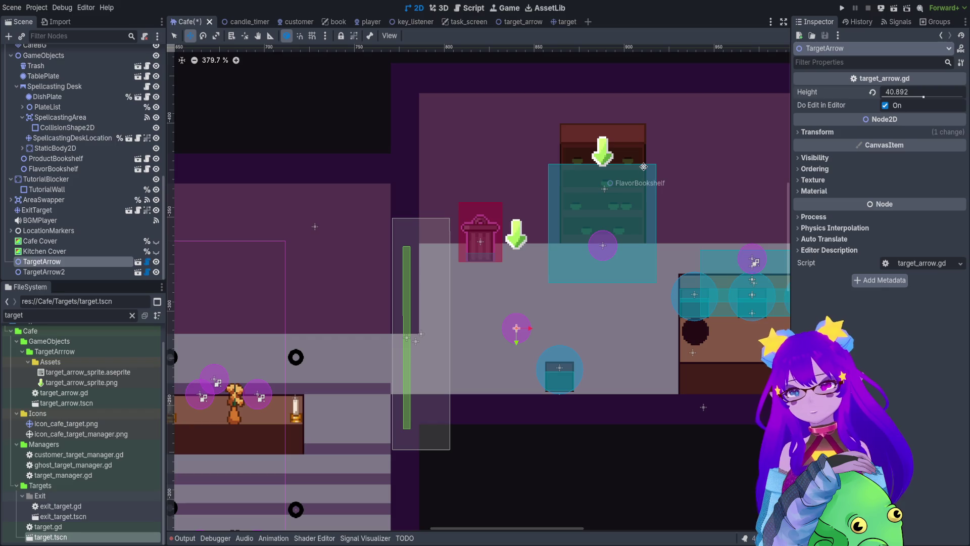
In the Script view, close the extra scenes and scripts, then open target_arrow.gd
click(464, 11)
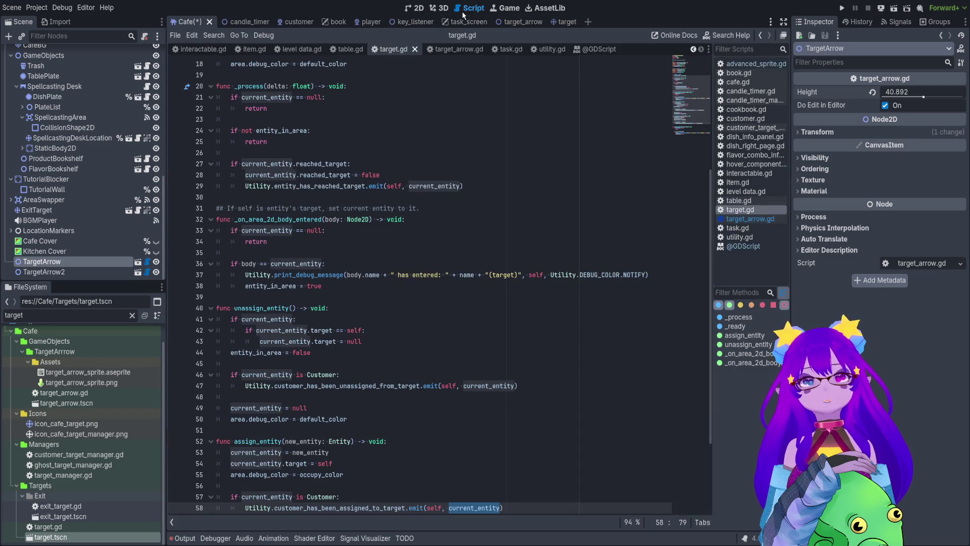
middle_click(248, 21)
middle_click(248, 21)
middle_click(248, 21)
middle_click(247, 21)
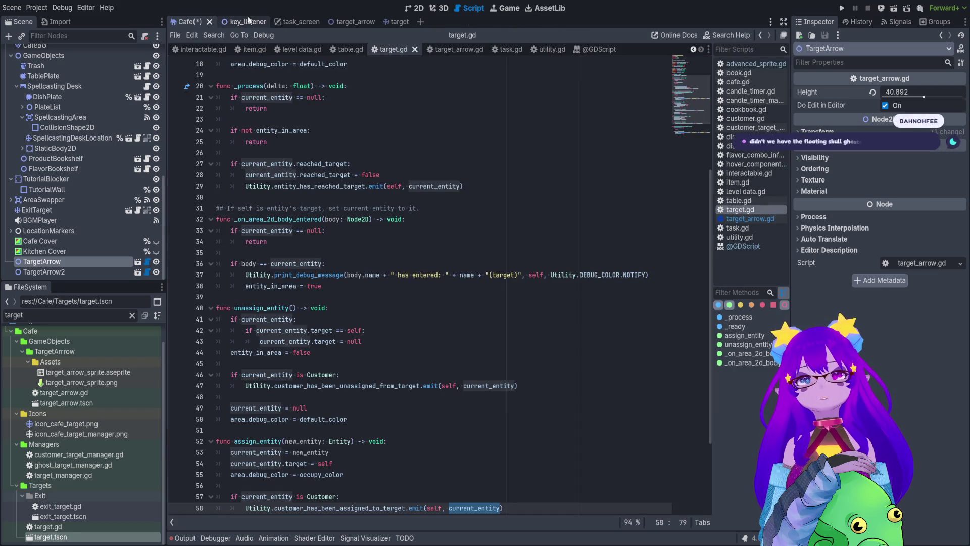
middle_click(248, 21)
middle_click(248, 21)
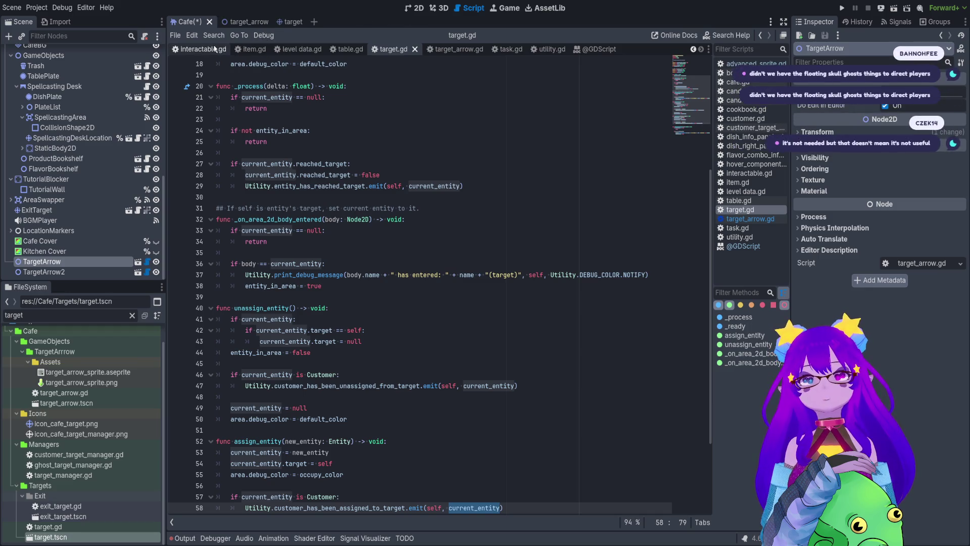
middle_click(215, 49)
middle_click(215, 49)
middle_click(214, 49)
middle_click(215, 49)
middle_click(215, 49)
middle_click(215, 49)
middle_click(214, 49)
middle_click(214, 49)
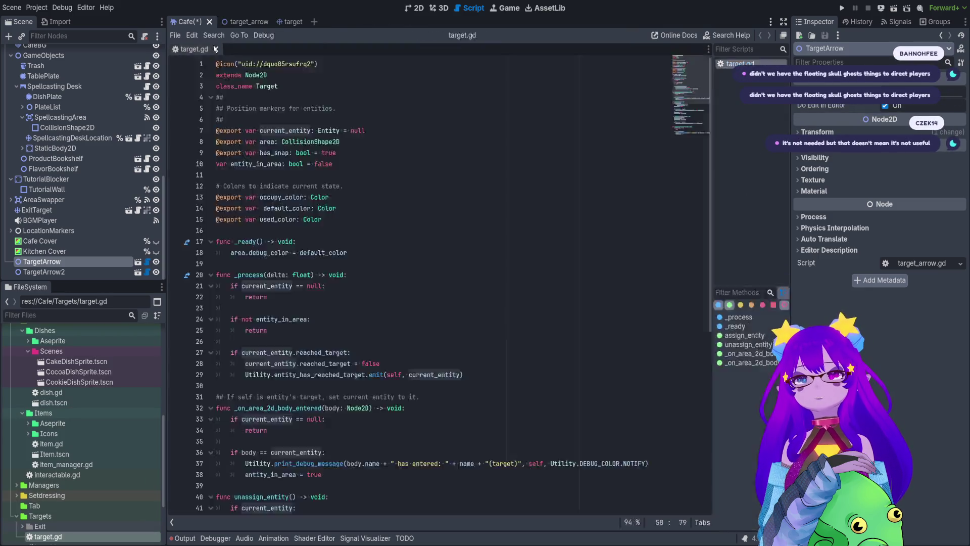
middle_click(215, 49)
click(234, 22)
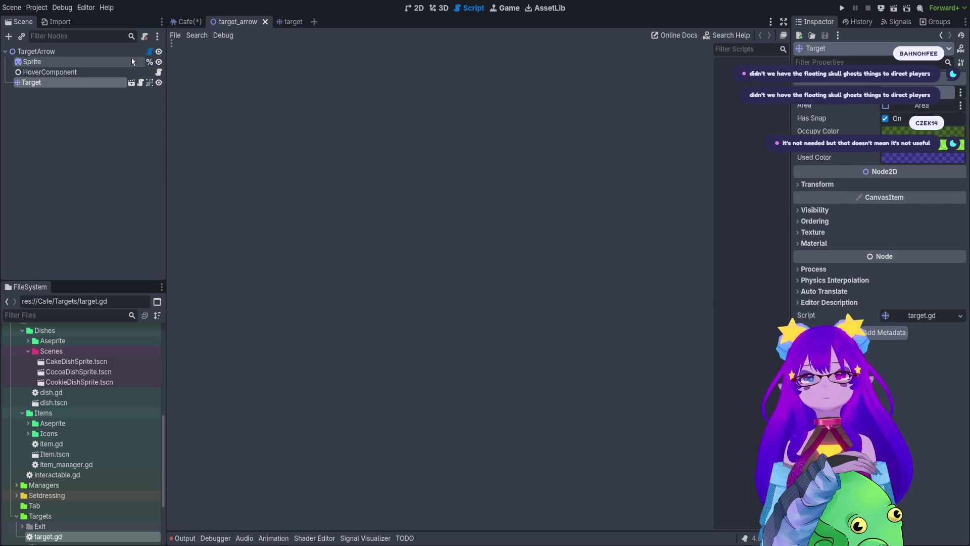
click(149, 51)
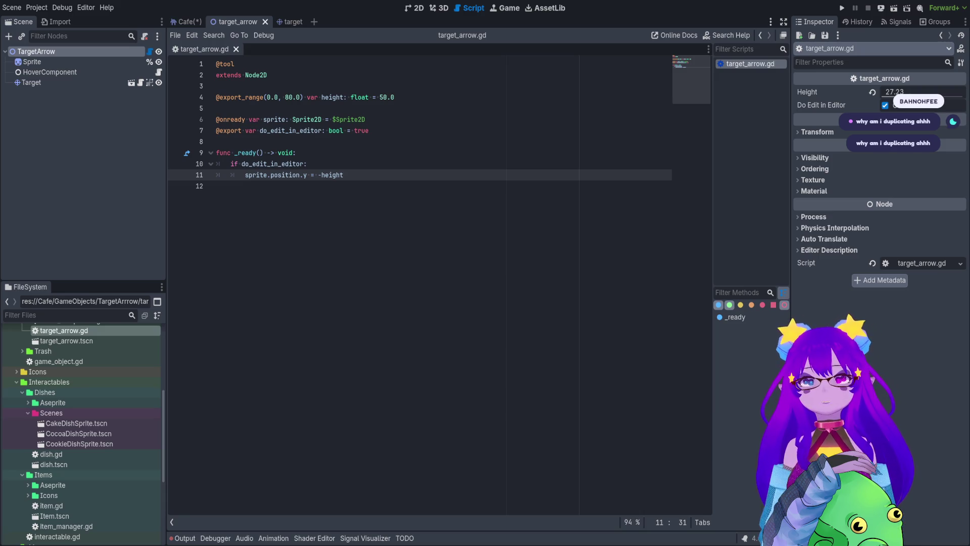
Show the Cafe scene in 2D and zoom around the arrows over the bookshelf and trash
click(416, 8)
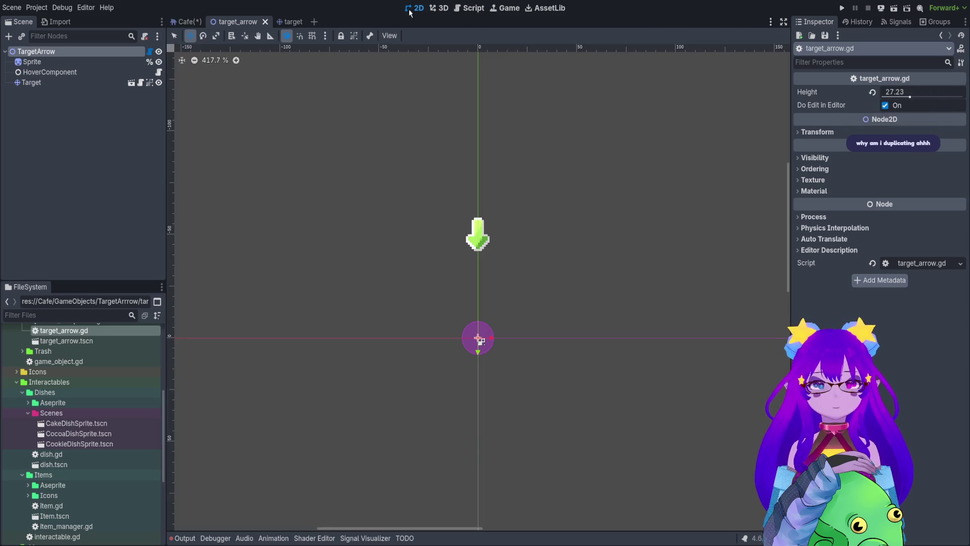
click(201, 21)
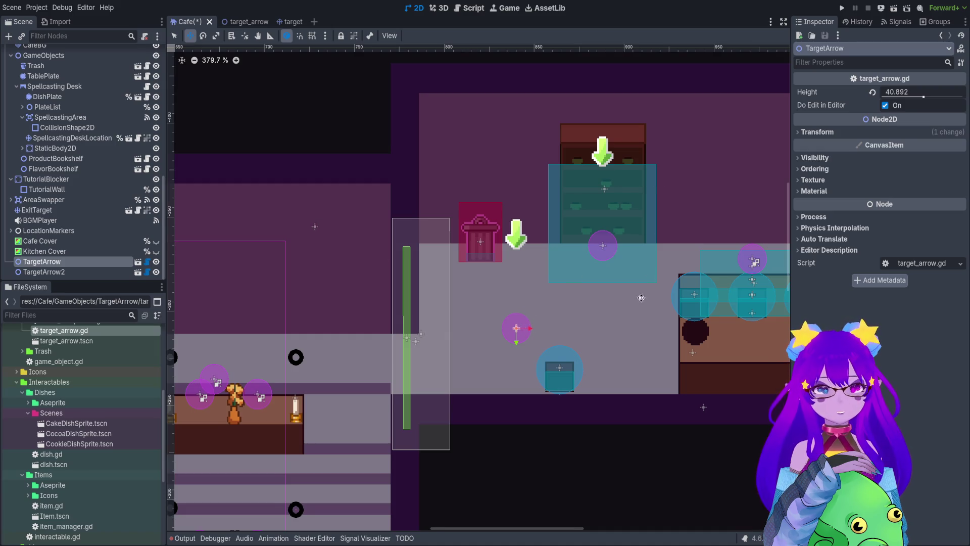
scroll(530, 304, up, 5)
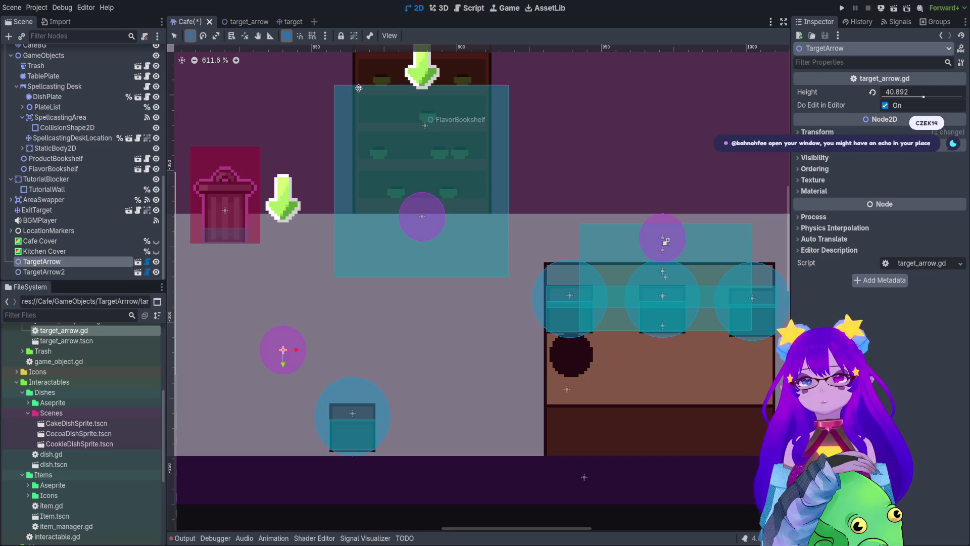
scroll(531, 177, down, 8)
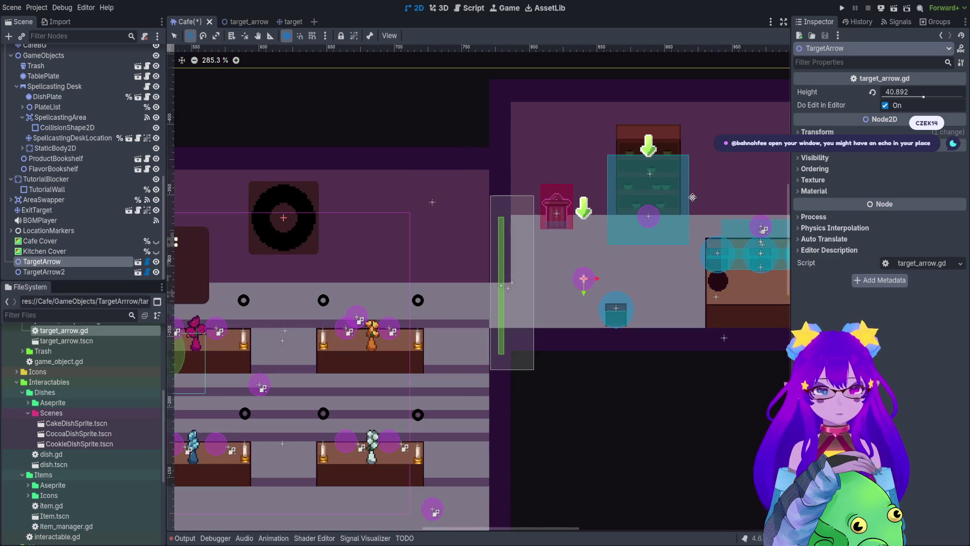
scroll(606, 233, left, 2)
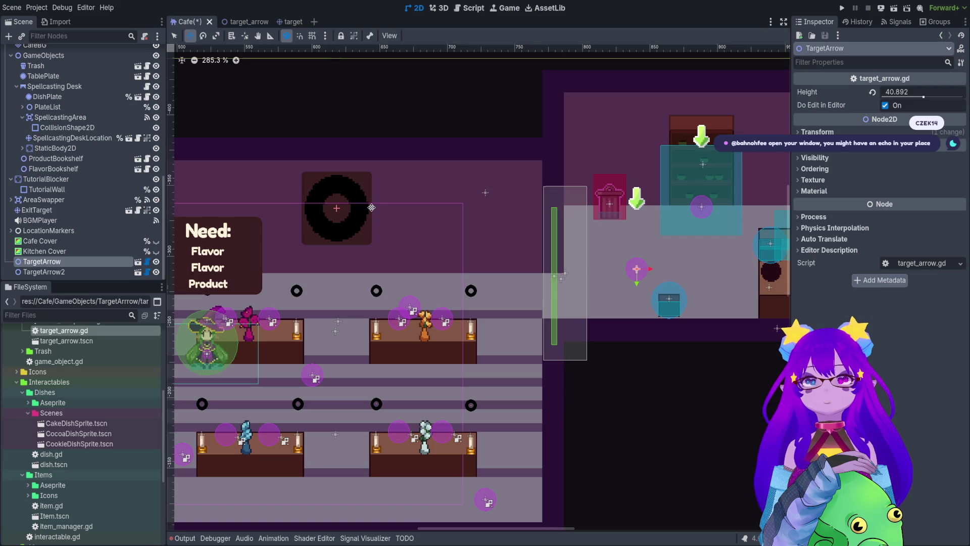
scroll(748, 202, up, 5)
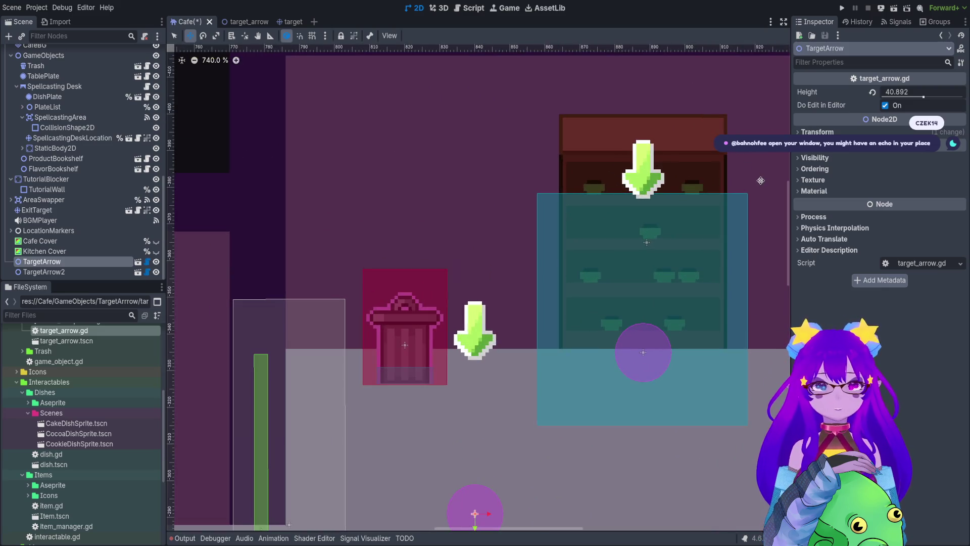
scroll(629, 230, down, 1)
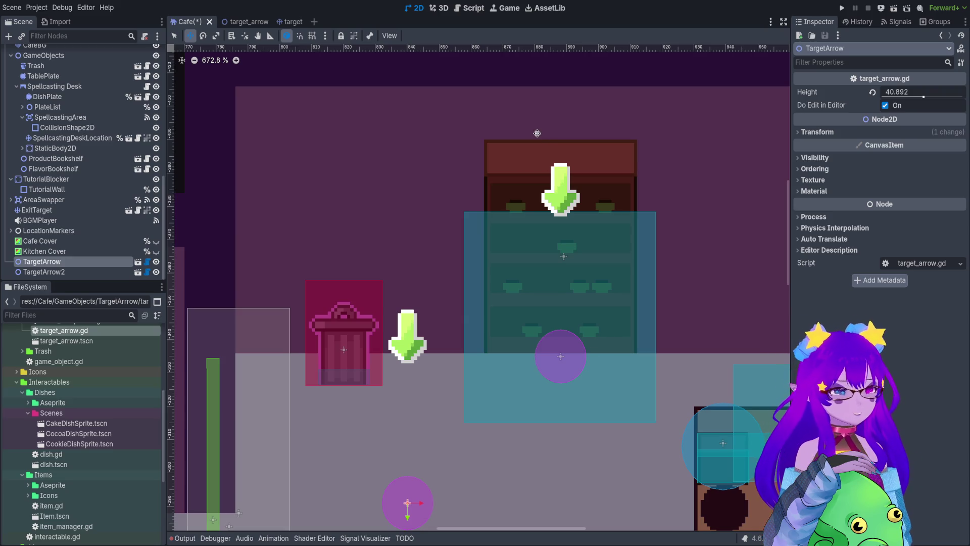
scroll(508, 230, down, 5)
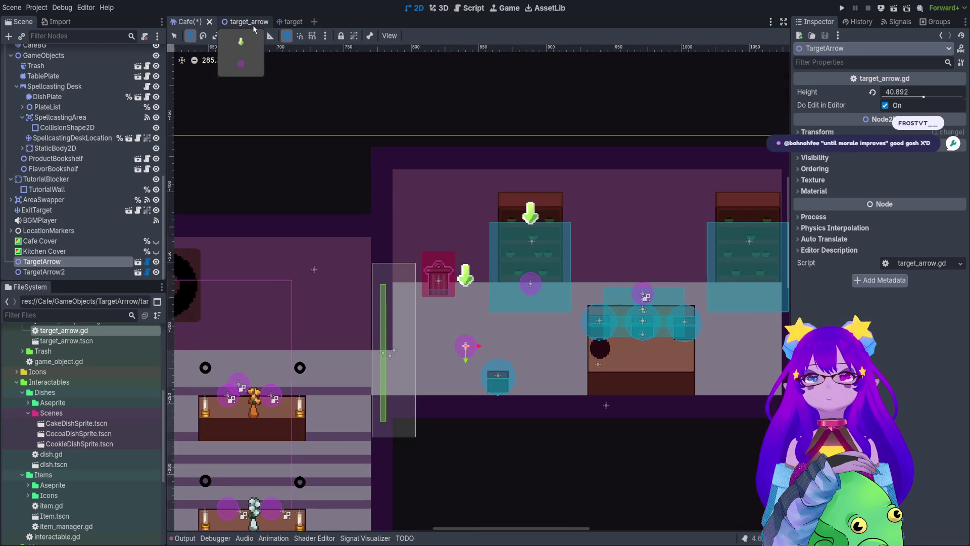
Set the target_arrow scene's Height to 25.868, show target_arrow.gd, and select HoverComponent
click(254, 29)
mouse_move(915, 98)
mouse_down()
mouse_move(935, 98)
mouse_move(913, 104)
mouse_up()
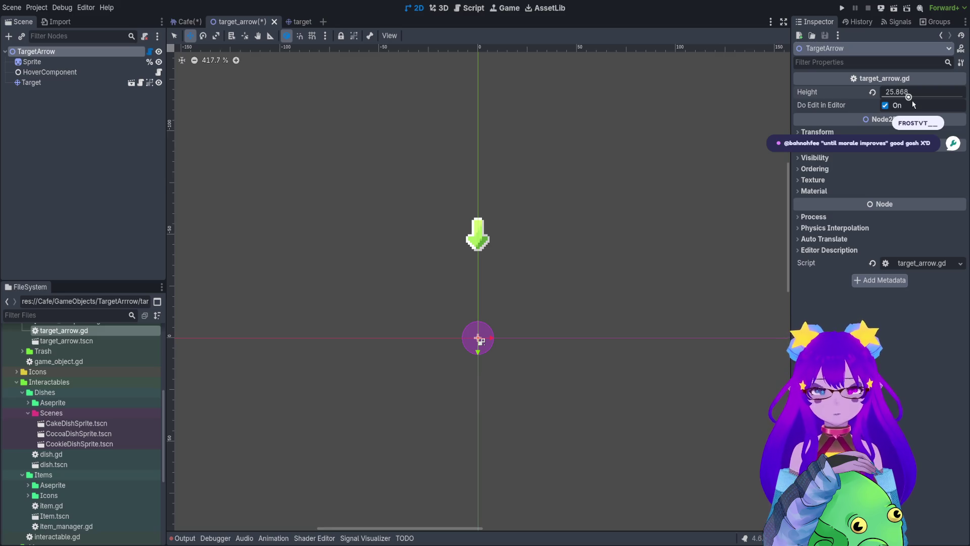
click(152, 53)
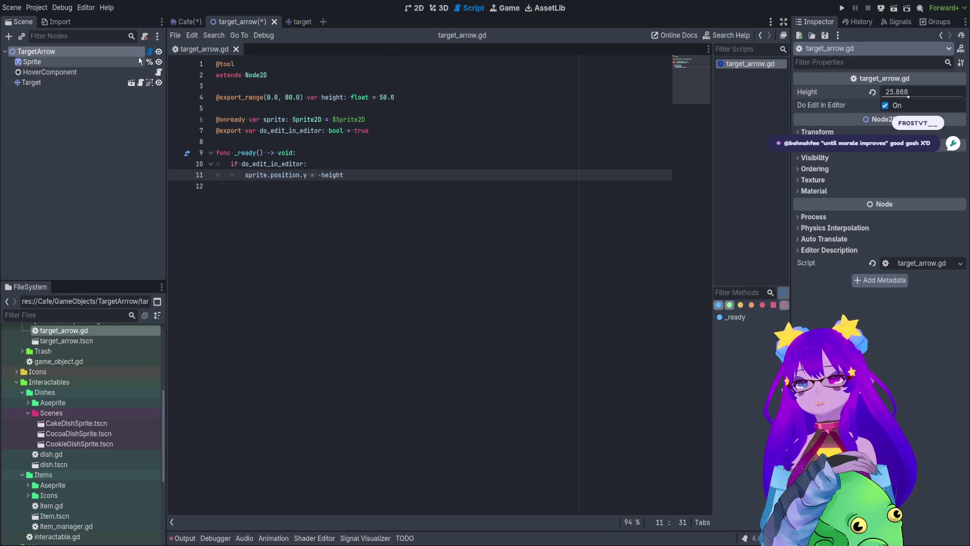
click(50, 72)
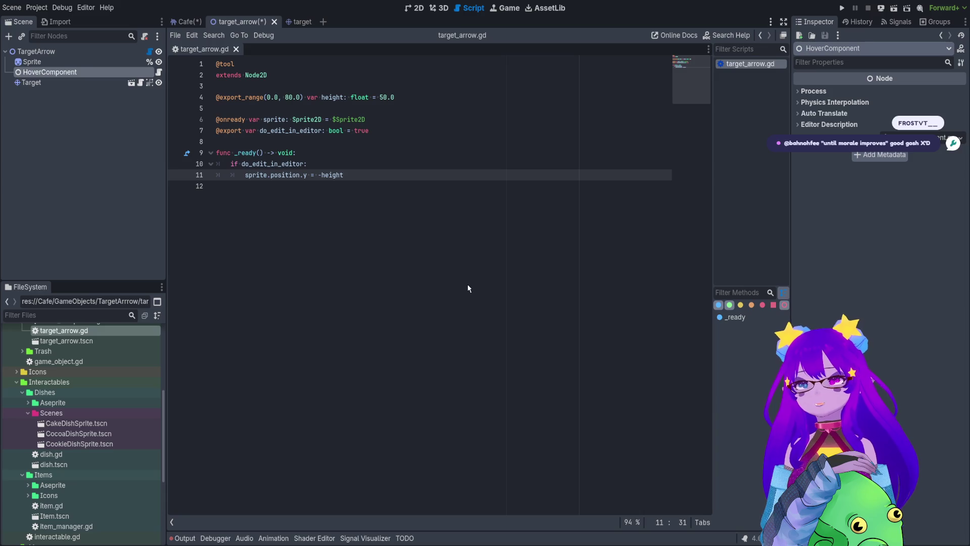
Delete the HoverComponent node from the TargetArrow scene
key(Delete)
click(213, 186)
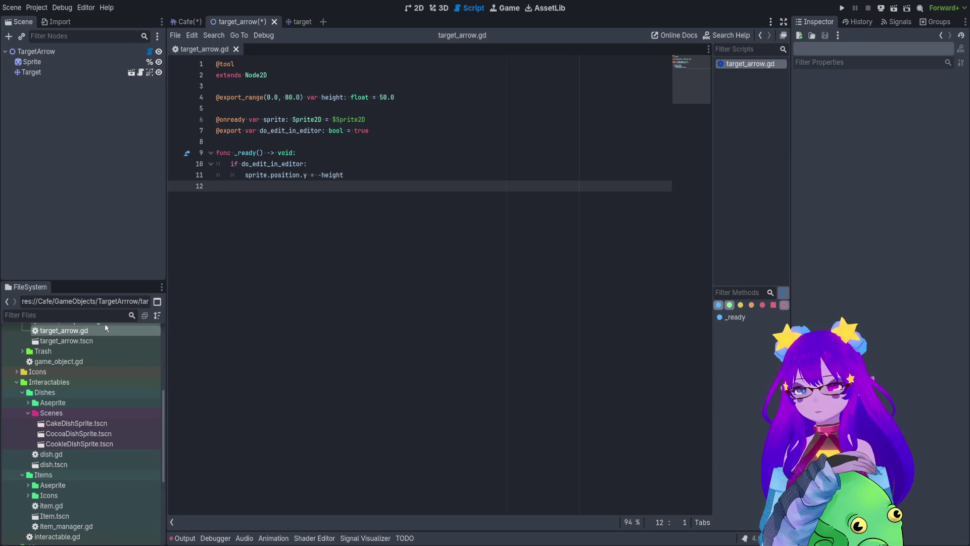
scroll(101, 344, up, 3)
click(83, 402)
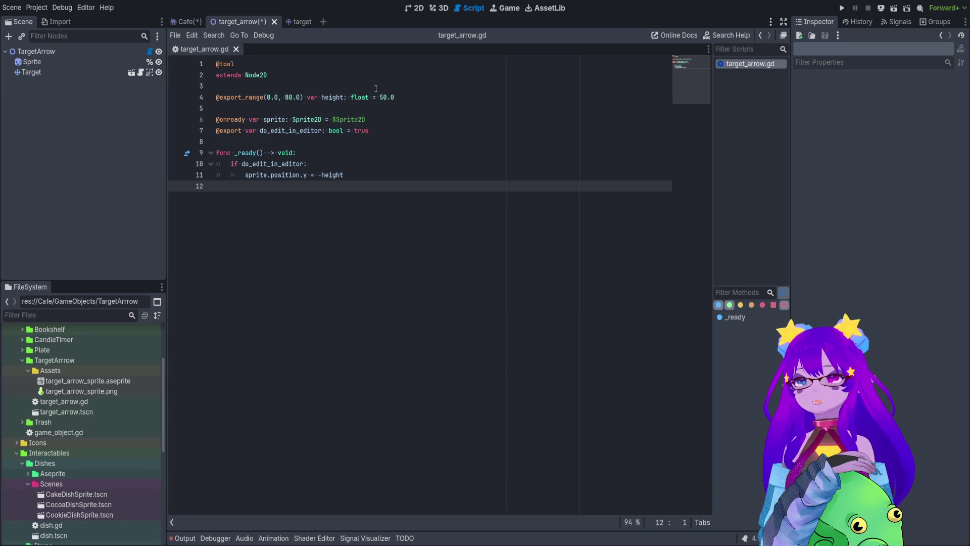
Paste a copy of the script's code below the original, comment it out with Ctrl+K, and save
drag(217, 186, 201, 61)
key(ctrl+c)
click(223, 186)
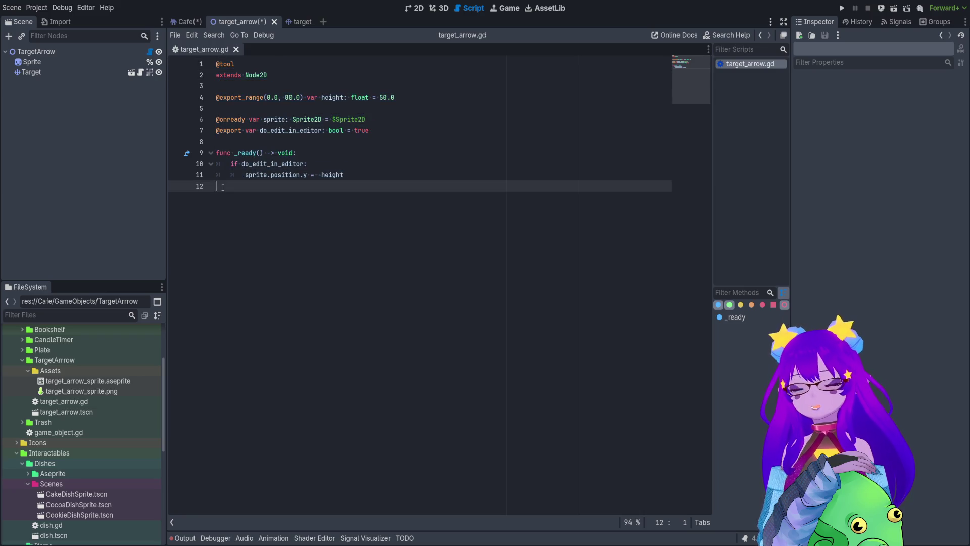
key(Return)
key(Return)
key(ctrl+v)
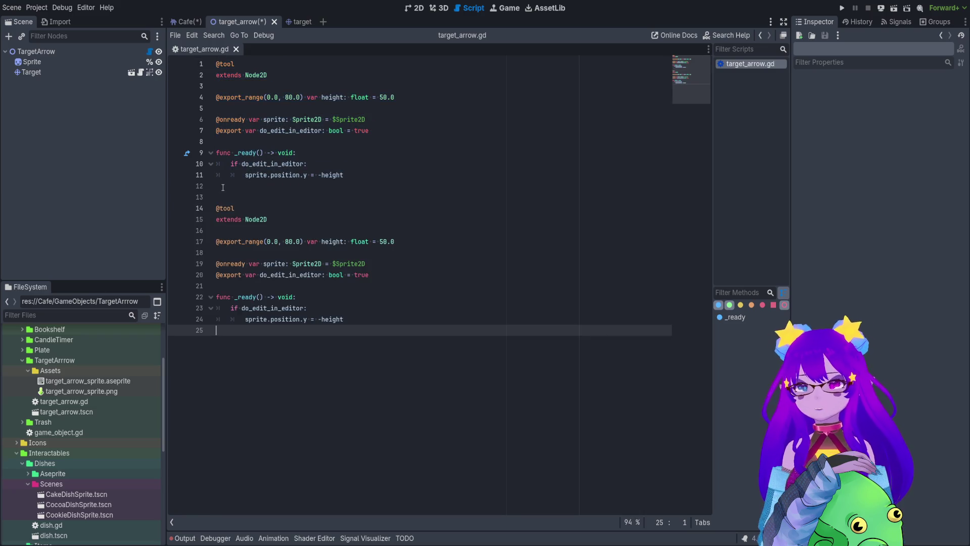
drag(318, 332, 168, 212)
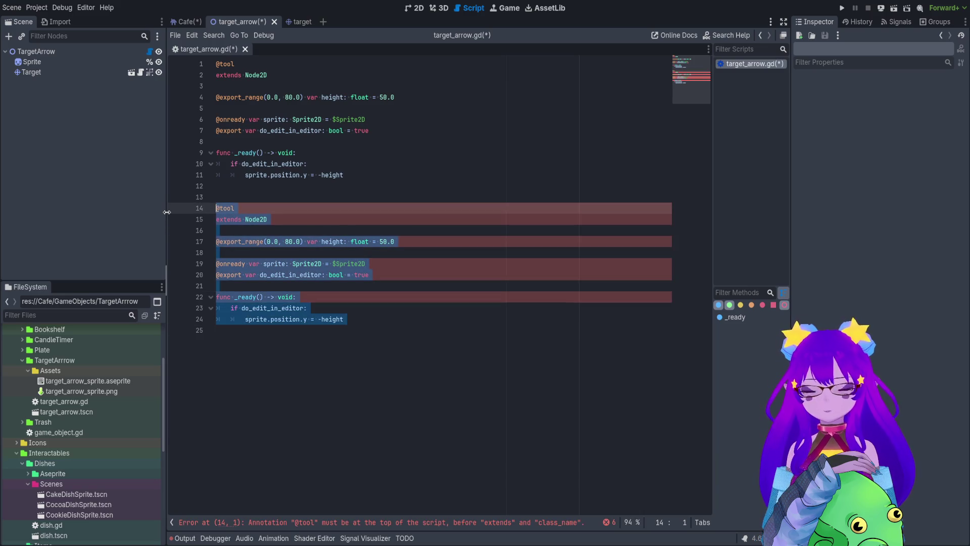
key(ctrl+k)
click(460, 243)
key(ctrl+s)
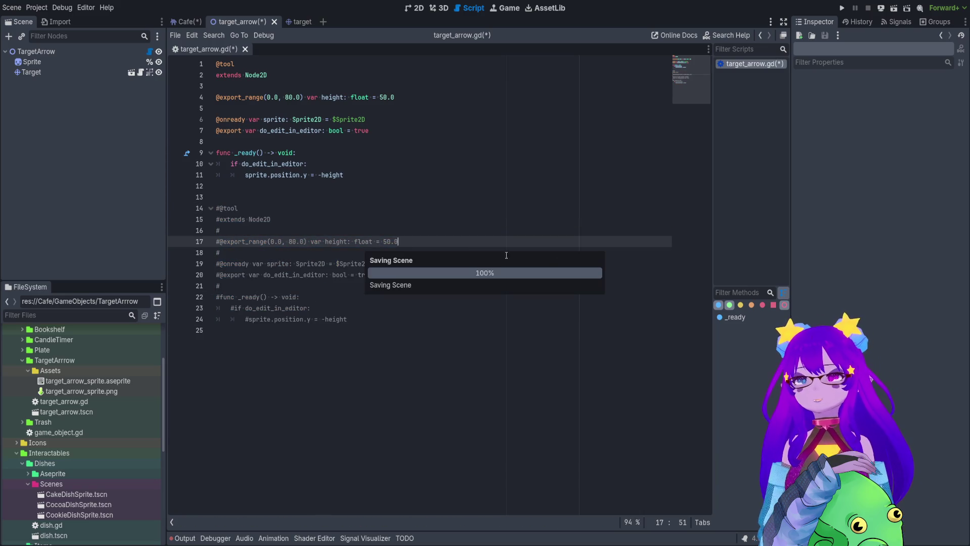
click(217, 77)
key(shift+Up)
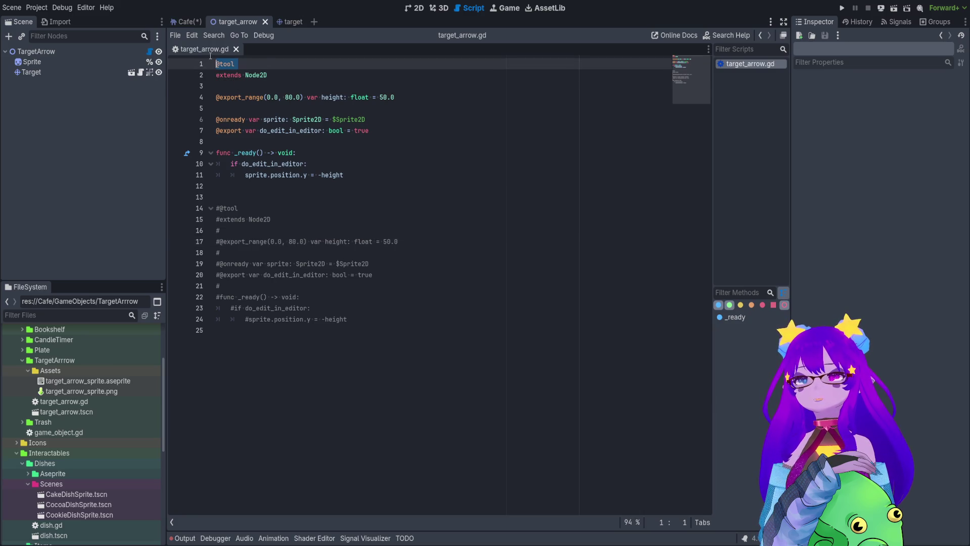
key(BackSpace)
key(Return)
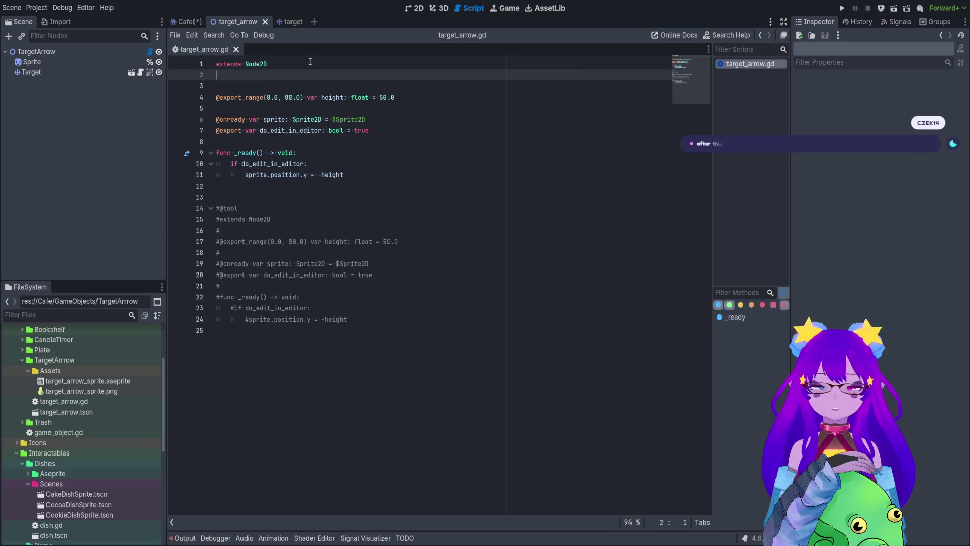
text(class_b)
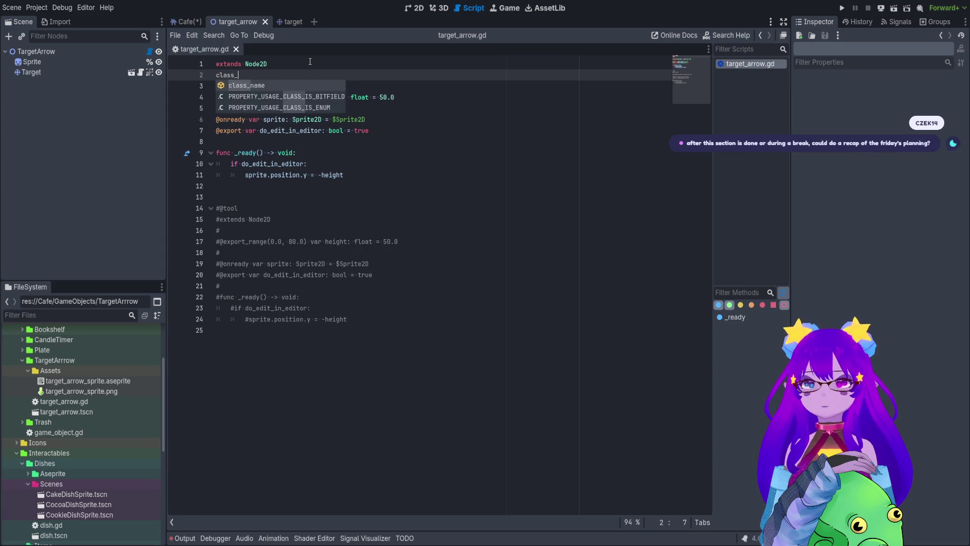
text(me)
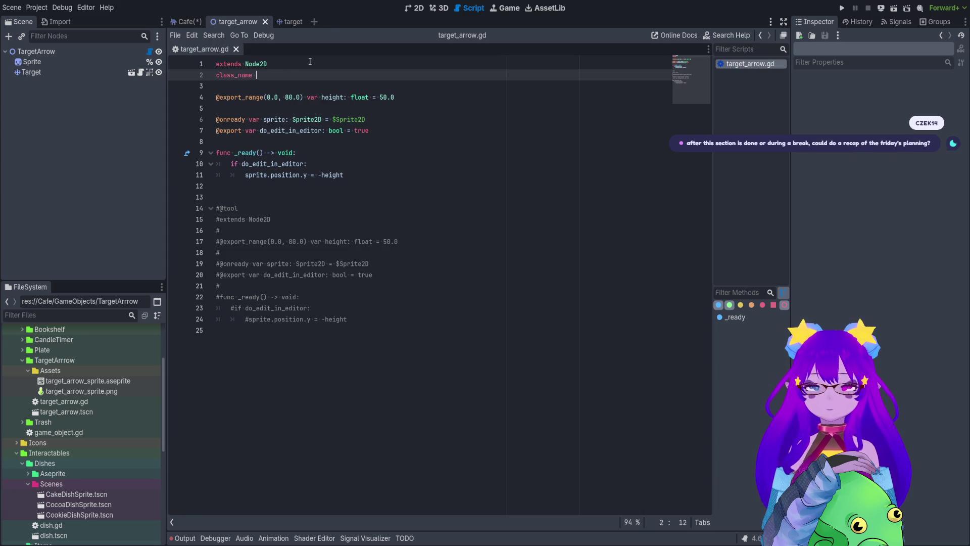
text(getArrow)
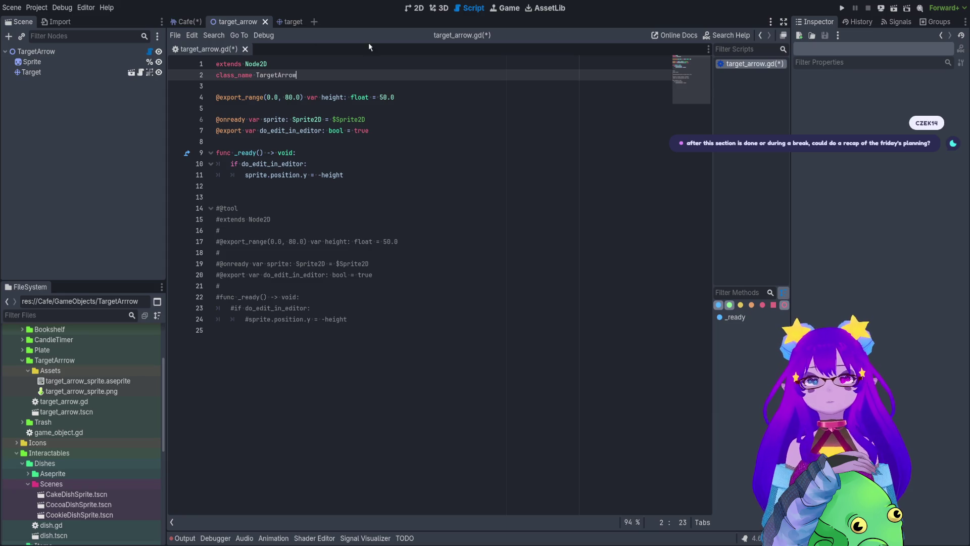
drag(352, 104, 354, 127)
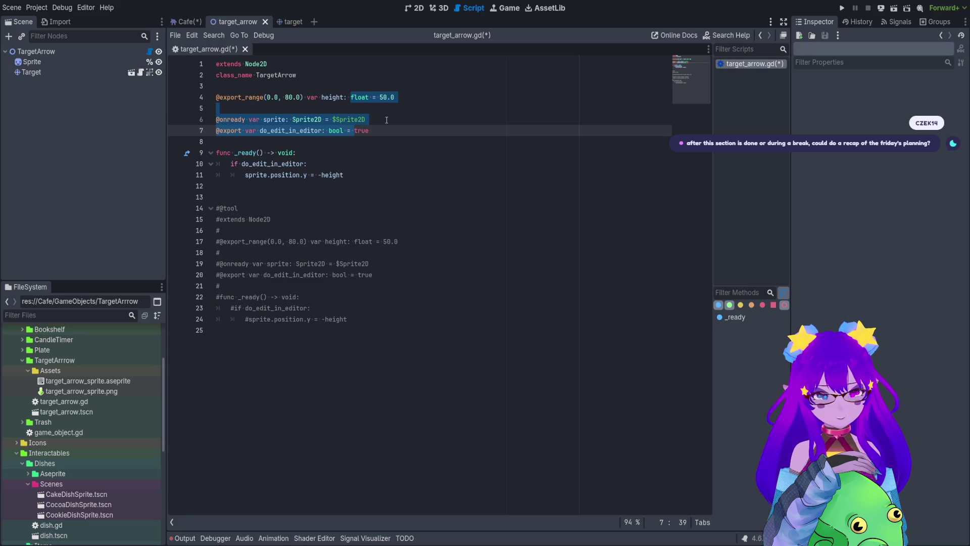
click(360, 97)
Delete the do_edit_in_editor export and check, unindent the sprite offset line, and save
drag(369, 130, 196, 131)
key(BackSpace)
drag(307, 152, 297, 141)
key(BackSpace)
click(243, 161)
click(245, 157)
key(BackSpace)
click(229, 127)
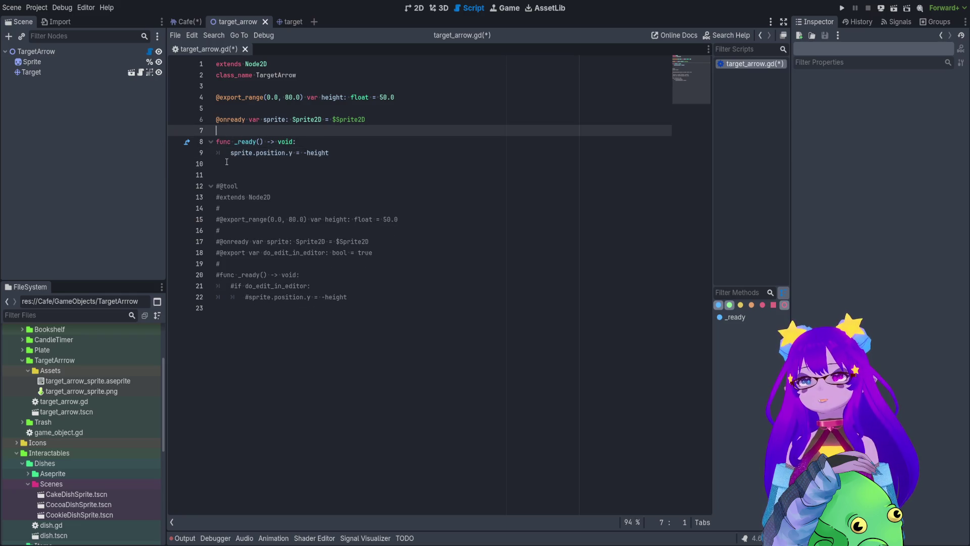
key(BackSpace)
key(alt+Up)
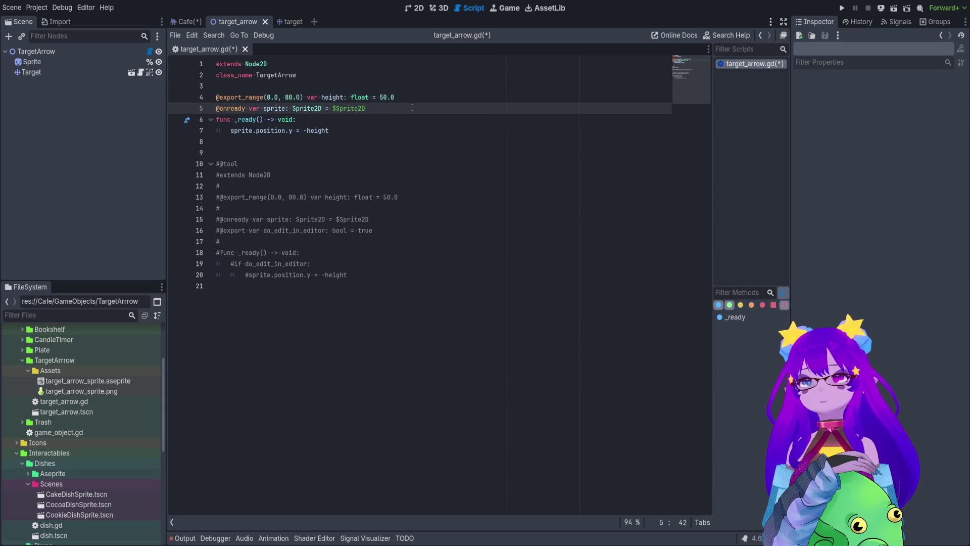
click(335, 165)
key(ctrl+s)
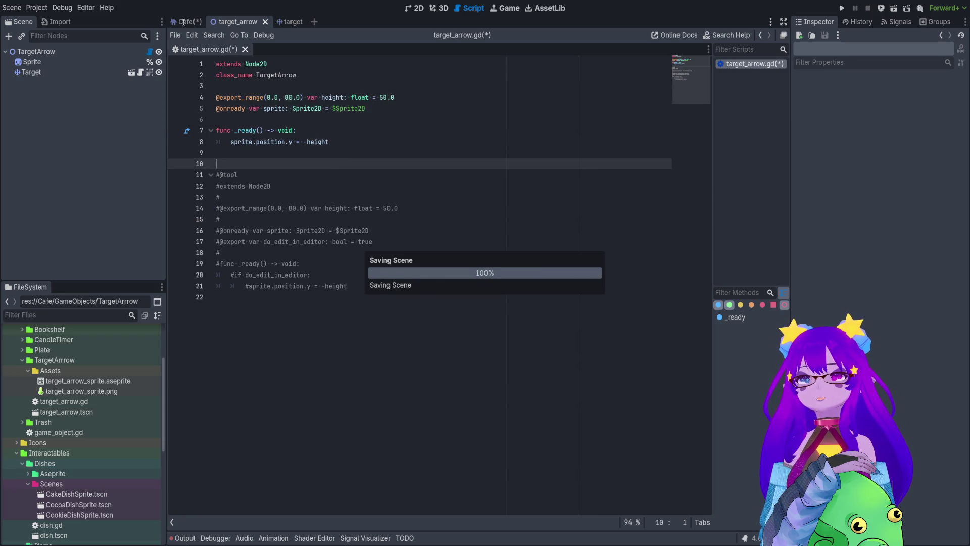
click(419, 8)
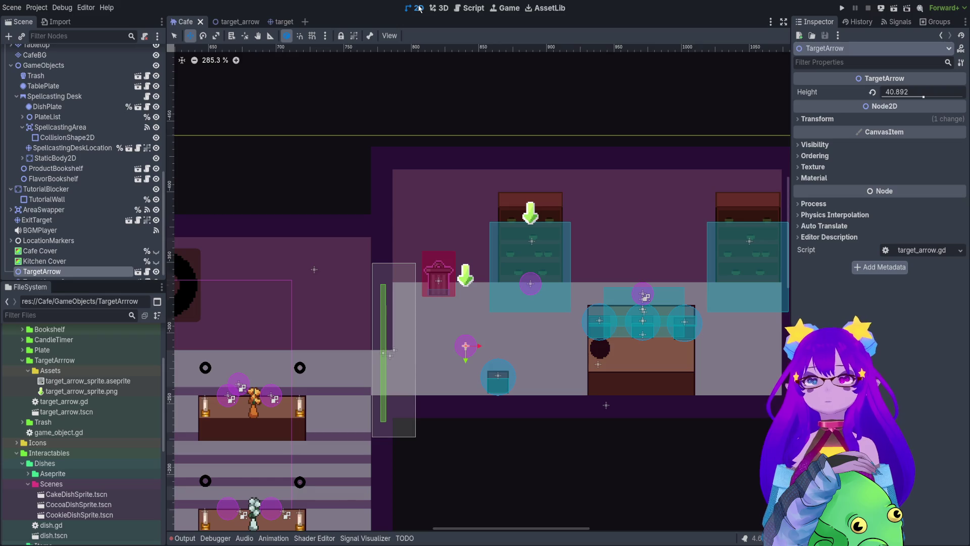
Duplicate TargetArrow as TargetArrow2 and place it over the café bookshelf
scroll(458, 376, up, 3)
drag(459, 376, 443, 373)
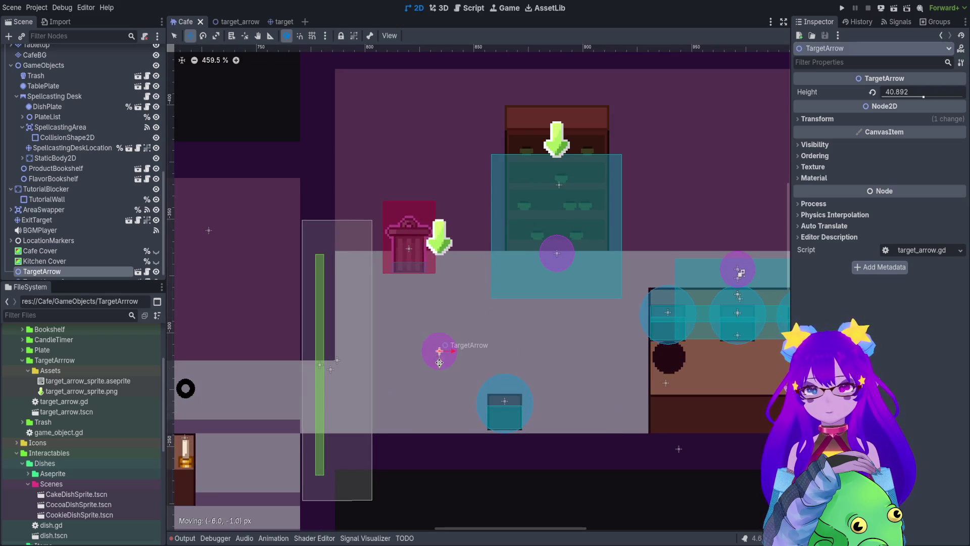
drag(66, 412, 557, 253)
mouse_move(521, 225)
mouse_down()
mouse_move(502, 253)
mouse_move(493, 317)
mouse_up()
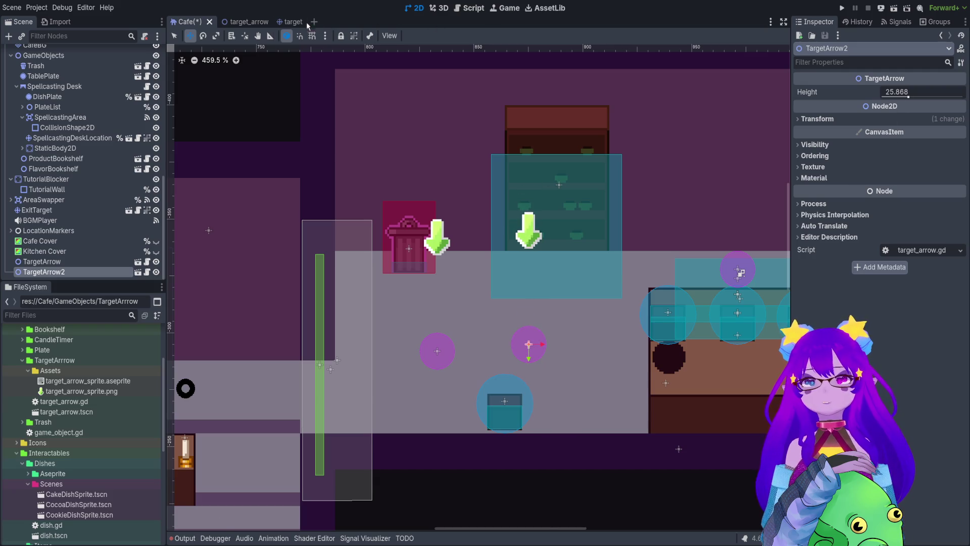
Reset the target_arrow scene's Height to its default 50 and save both scenes
click(283, 21)
click(211, 24)
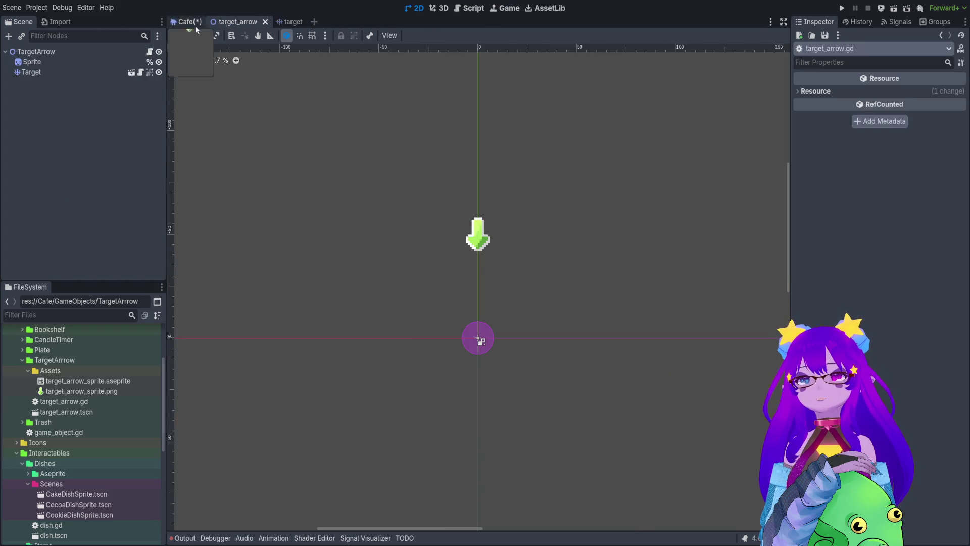
click(872, 92)
key(ctrl+s)
click(183, 21)
key(ctrl+s)
Set the first TargetArrow's Height to 25, save the café scene, and run the game
click(96, 260)
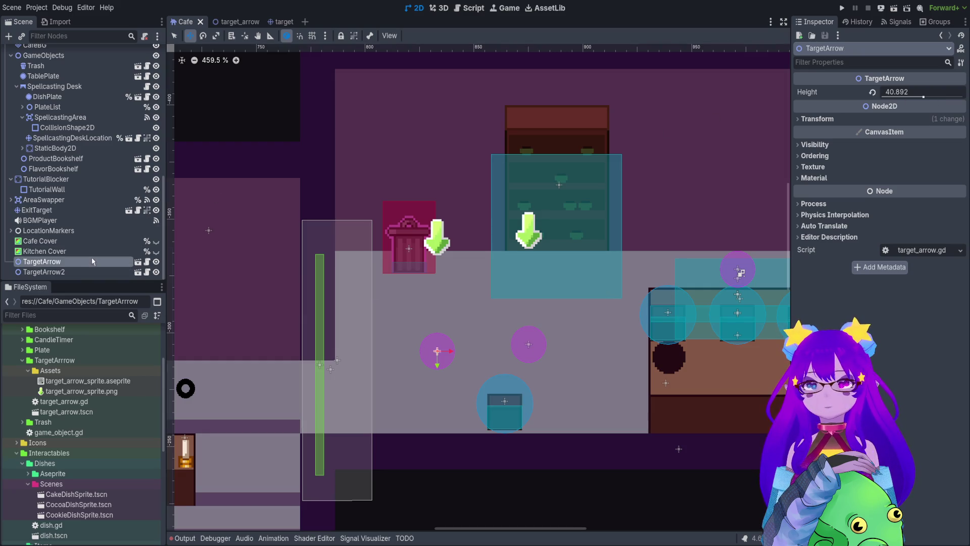
click(873, 92)
click(901, 95)
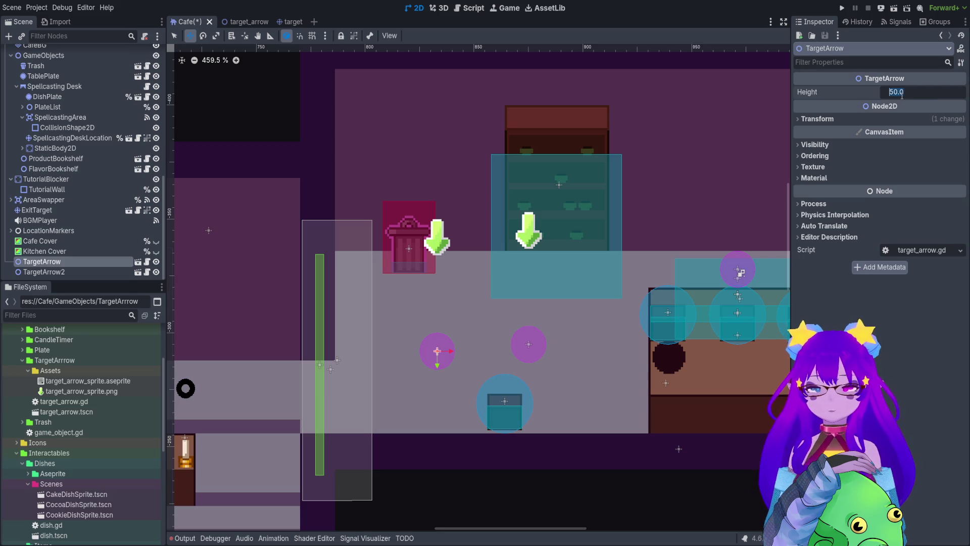
text(5)
text(5)
key(Return)
drag(452, 346, 478, 341)
key(ctrl+s)
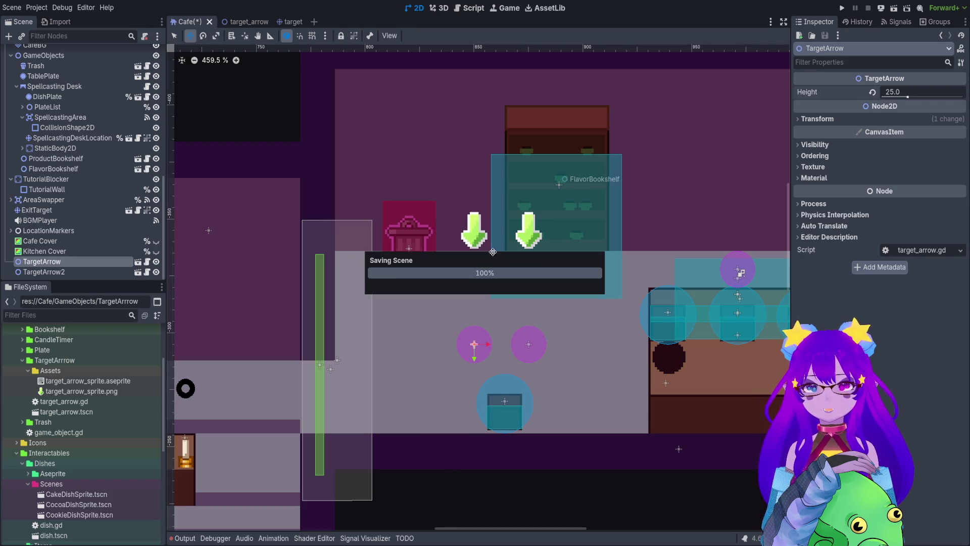
click(841, 9)
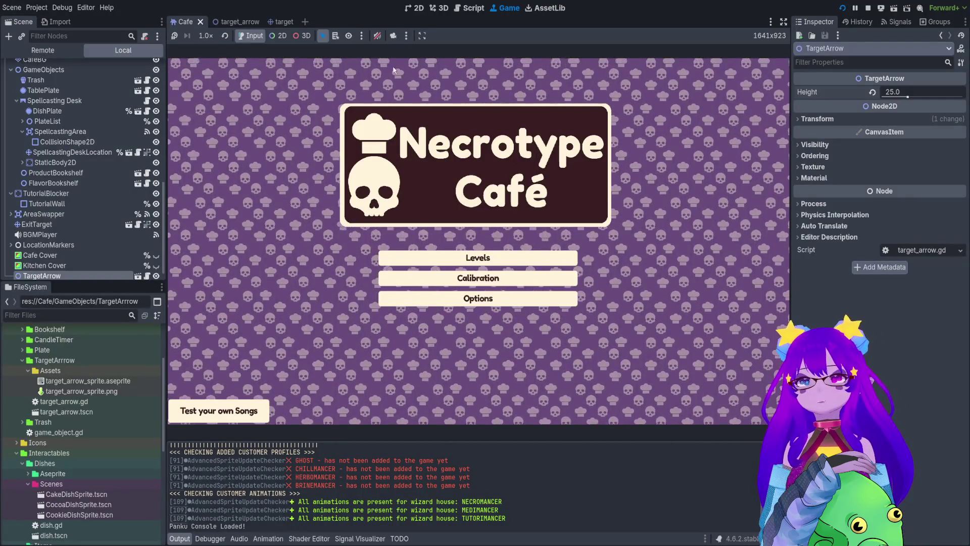
Choose Levels on the title screen, hitting the null-instance error at target_arrow.gd line 8
click(478, 258)
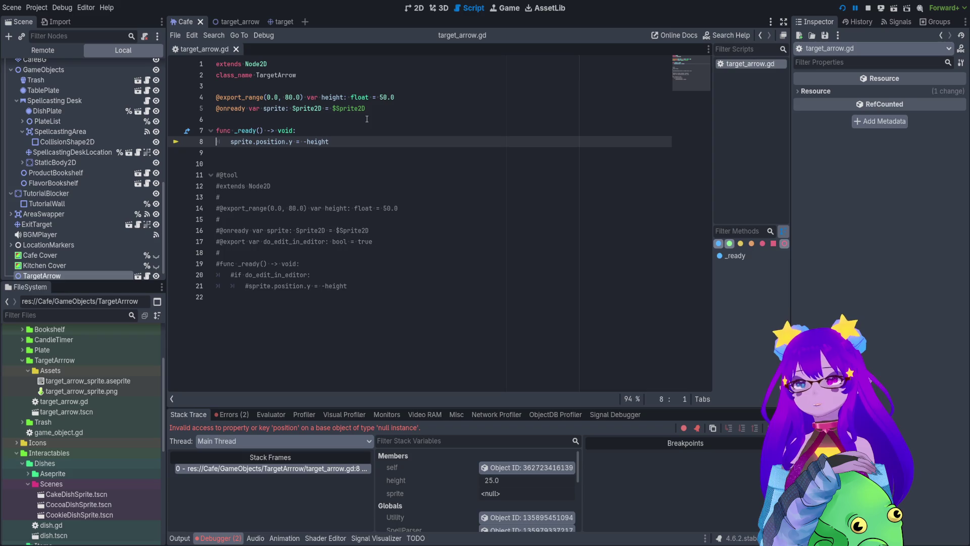
Replace the script's sprite reference with %Sprite, save, and restart the game
click(232, 21)
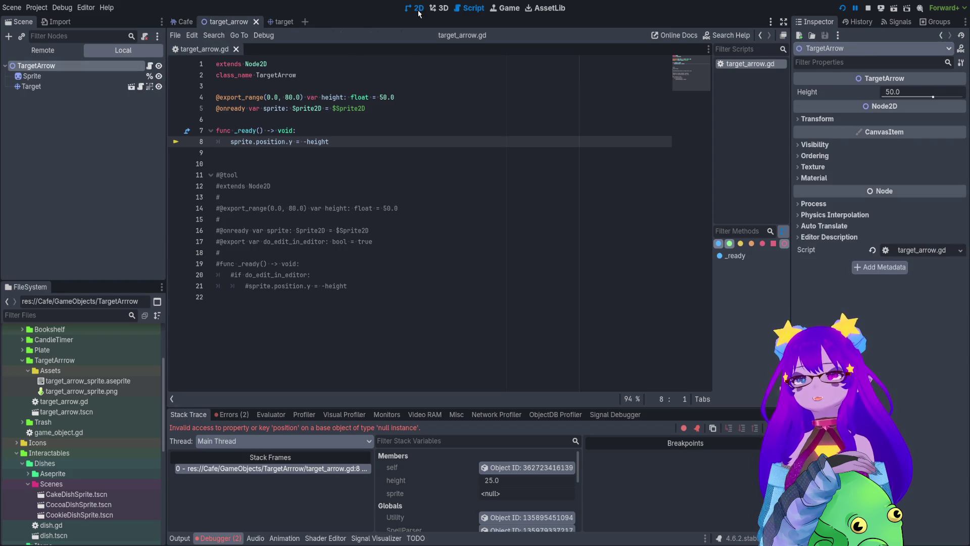
click(414, 8)
click(129, 77)
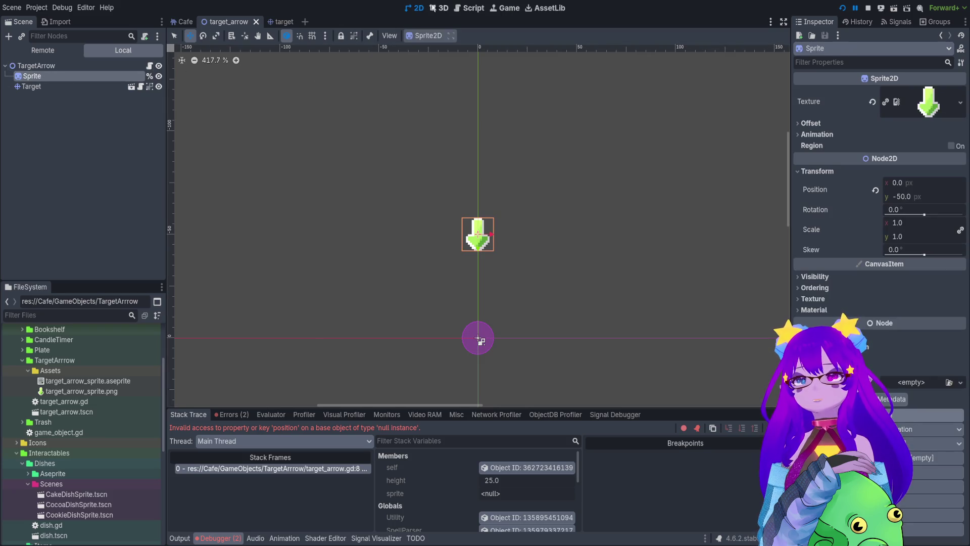
click(469, 8)
triple_click(352, 109)
key(BackSpace)
drag(80, 74, 259, 112)
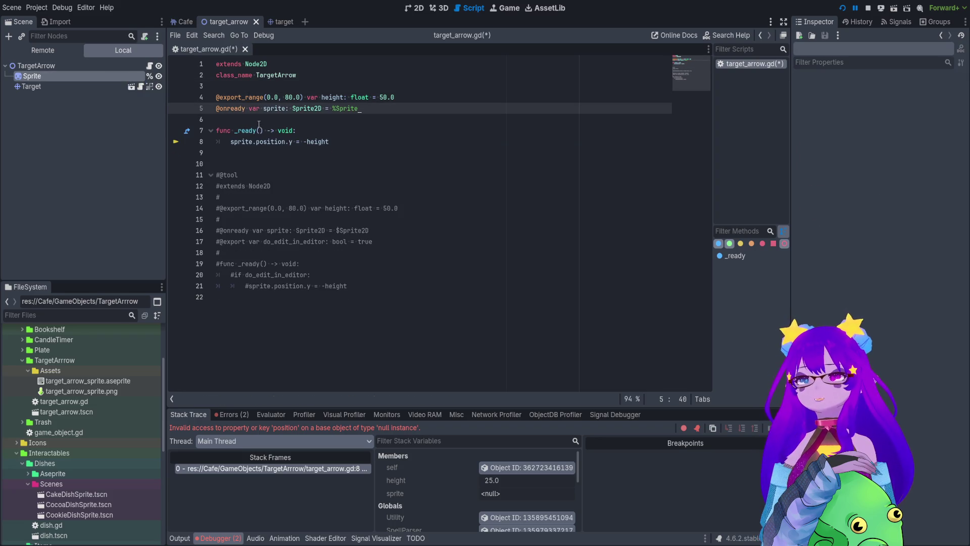
key(ctrl+s)
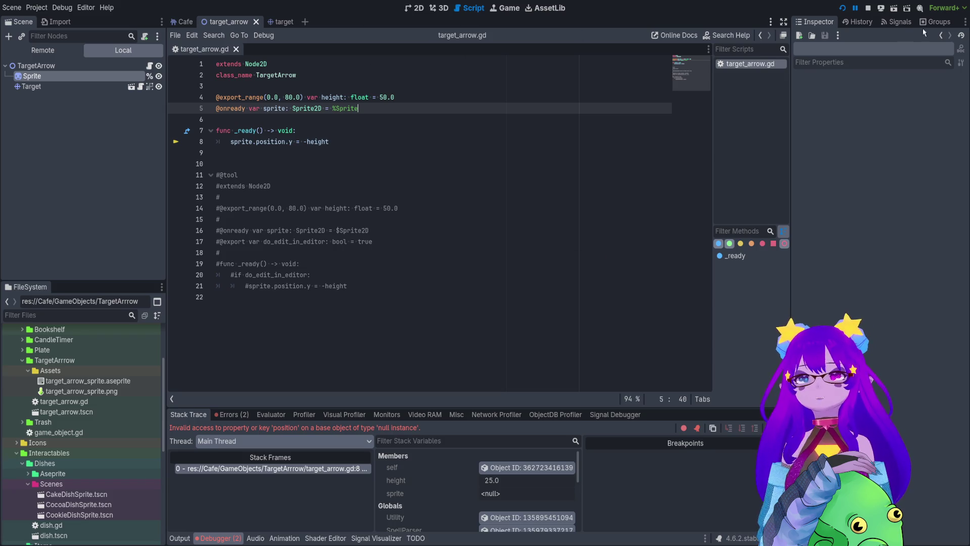
click(868, 8)
click(844, 8)
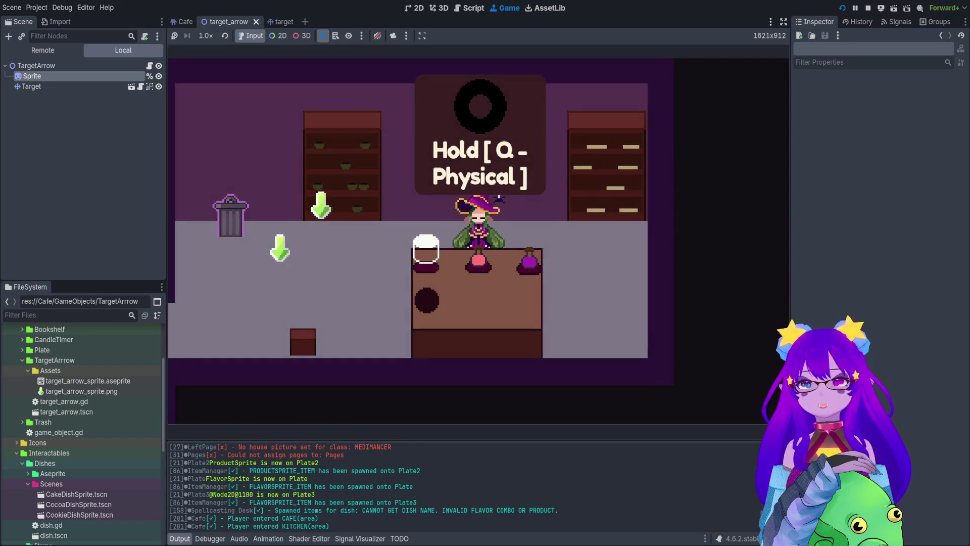
Walk the witch left and down into the kitchen to see both arrows, then return to the editor
key(a)
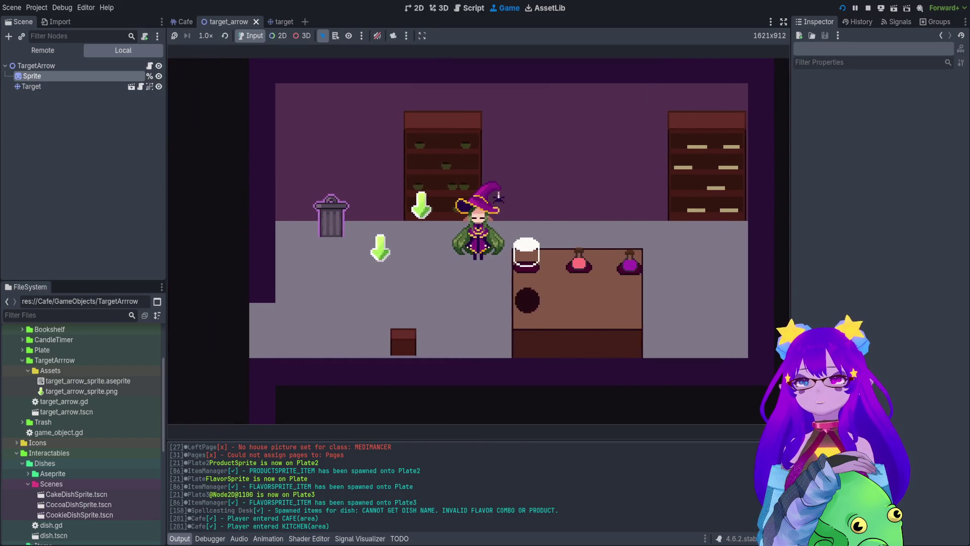
key(s)
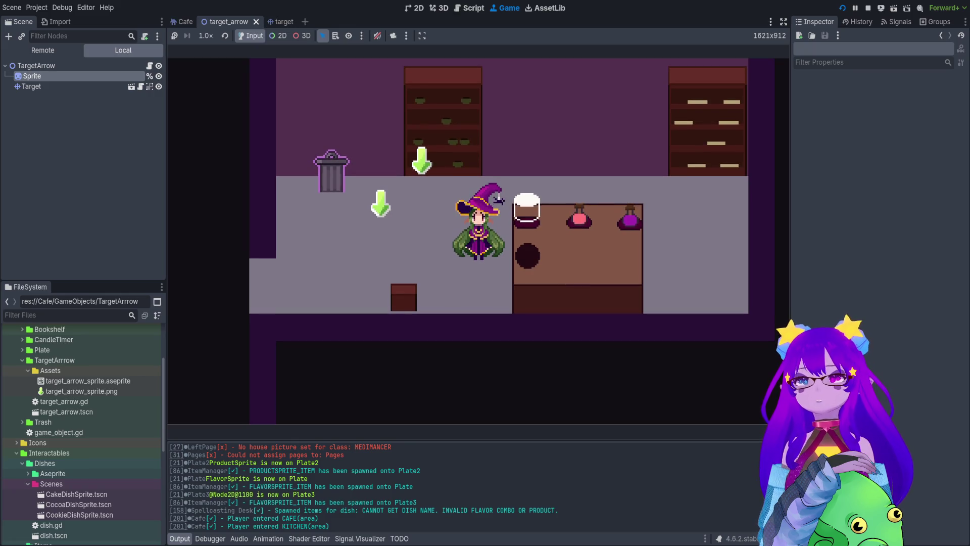
click(413, 8)
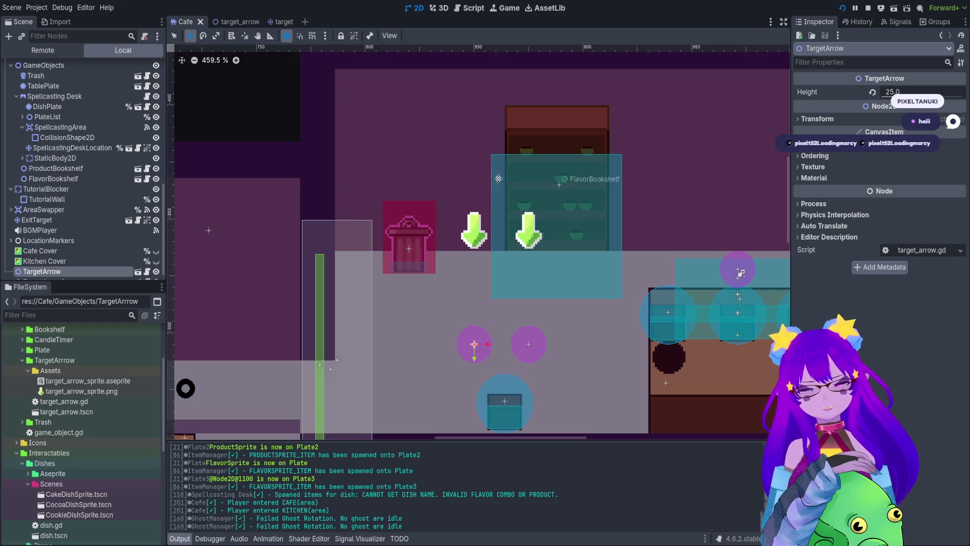
Move the first TargetArrow above the trash can and check it in-game with F5
mouse_move(479, 349)
mouse_down()
mouse_move(466, 262)
mouse_move(416, 266)
mouse_move(413, 287)
mouse_up()
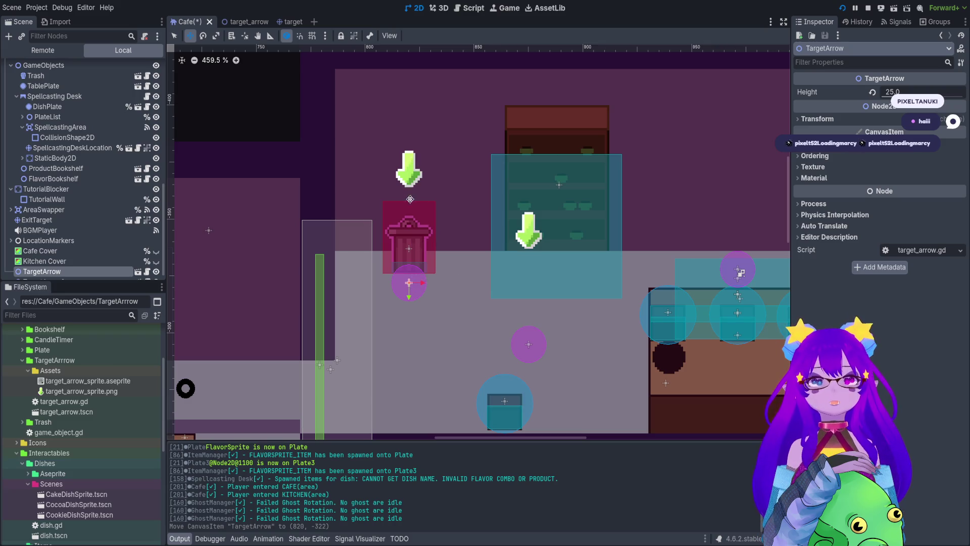
key(F5)
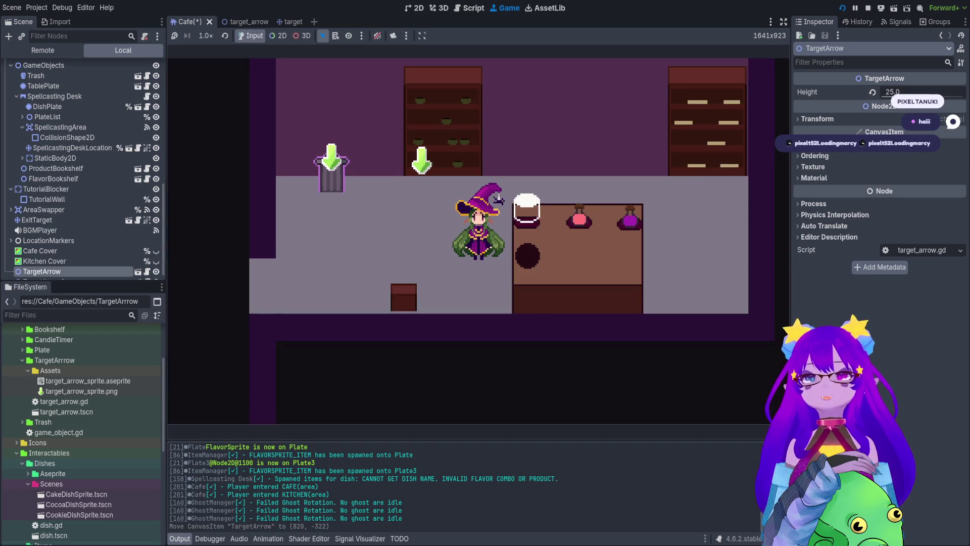
click(415, 8)
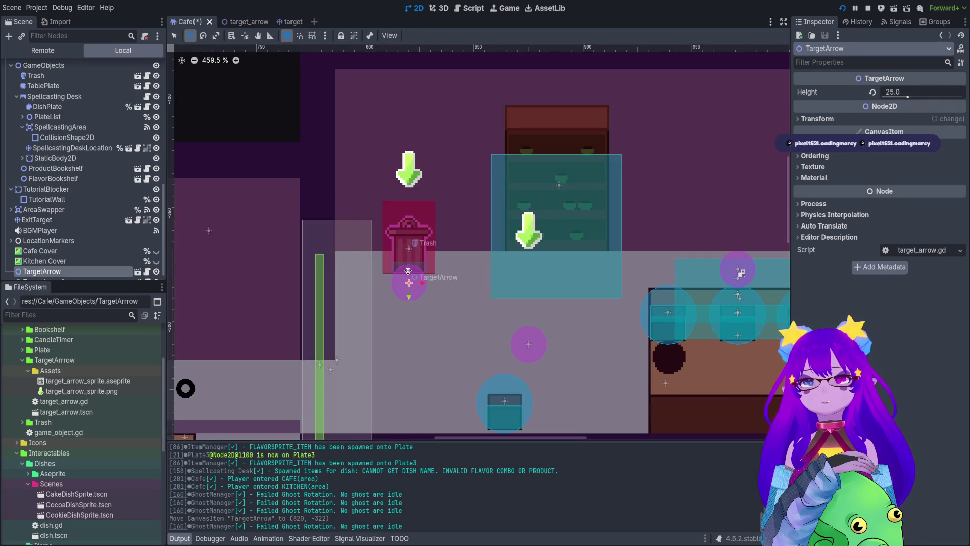
Move TargetArrow back beside the bookshelf arrow and open the target_arrow scene
mouse_move(423, 282)
mouse_down()
mouse_move(427, 303)
mouse_move(490, 353)
mouse_move(473, 349)
mouse_move(475, 357)
mouse_up()
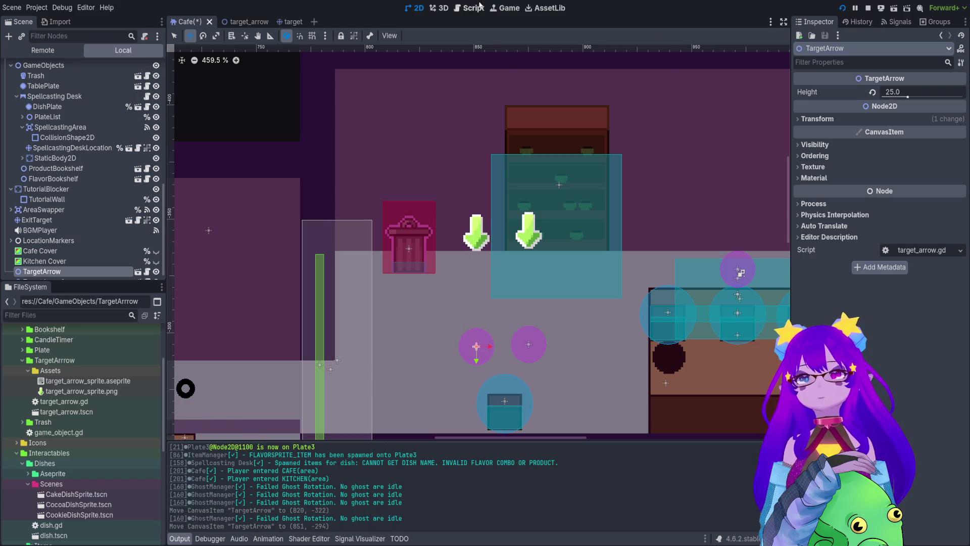
click(452, 9)
click(440, 8)
click(415, 8)
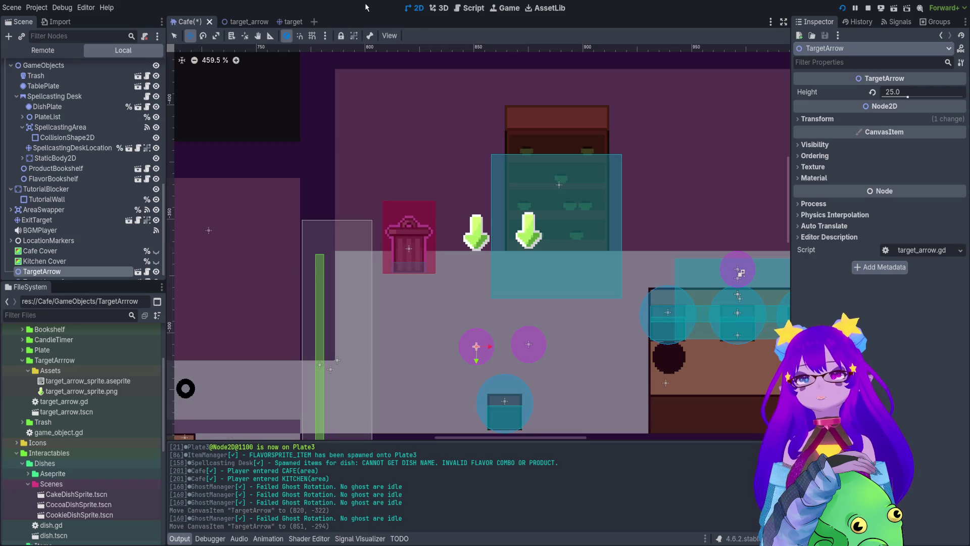
click(251, 26)
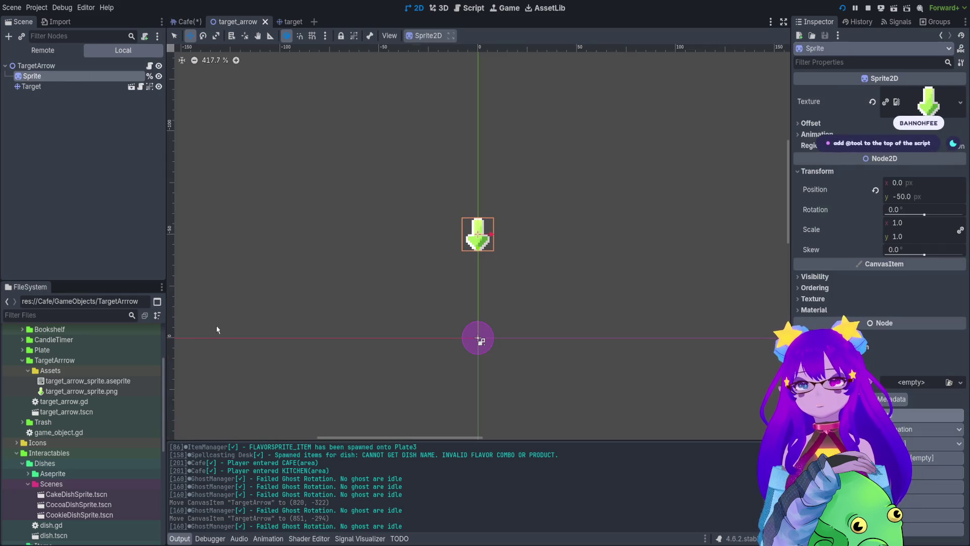
Add a ColorRect under the Sprite and shrink the white square to about a third
key(ctrl+a)
key(Return)
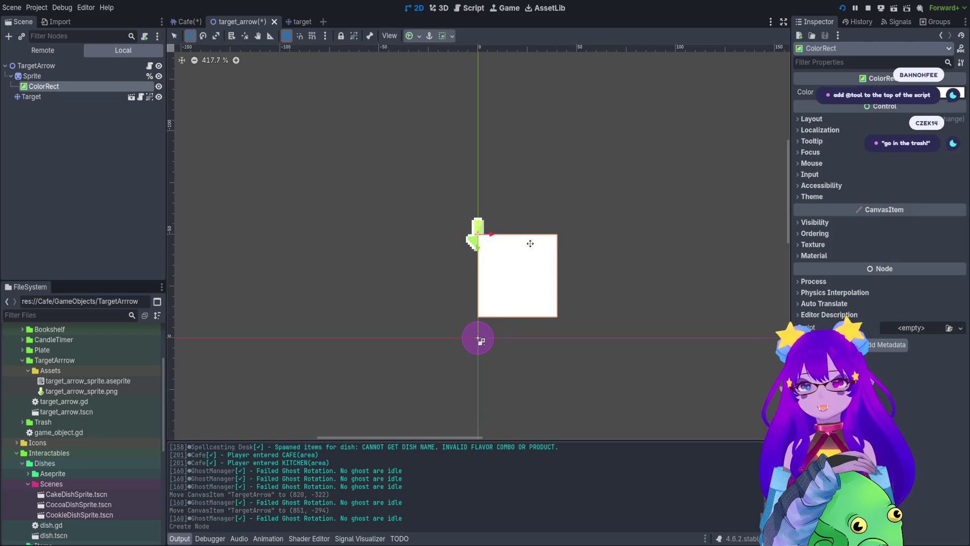
click(896, 123)
click(857, 241)
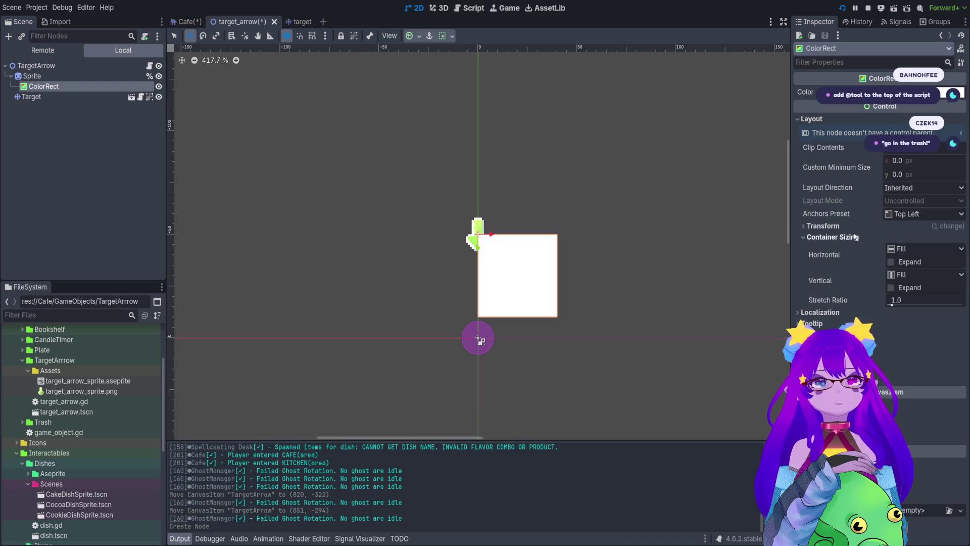
click(854, 238)
click(851, 228)
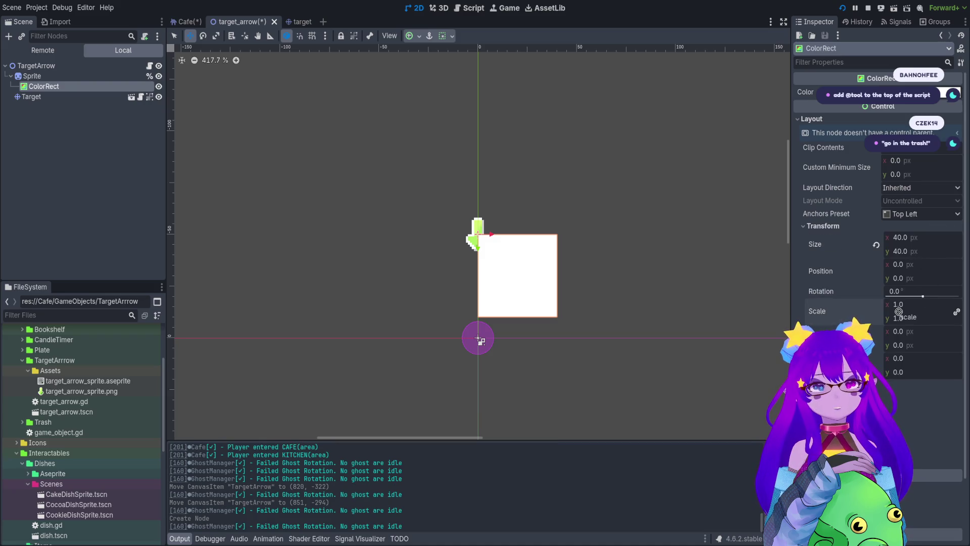
drag(904, 306, 868, 306)
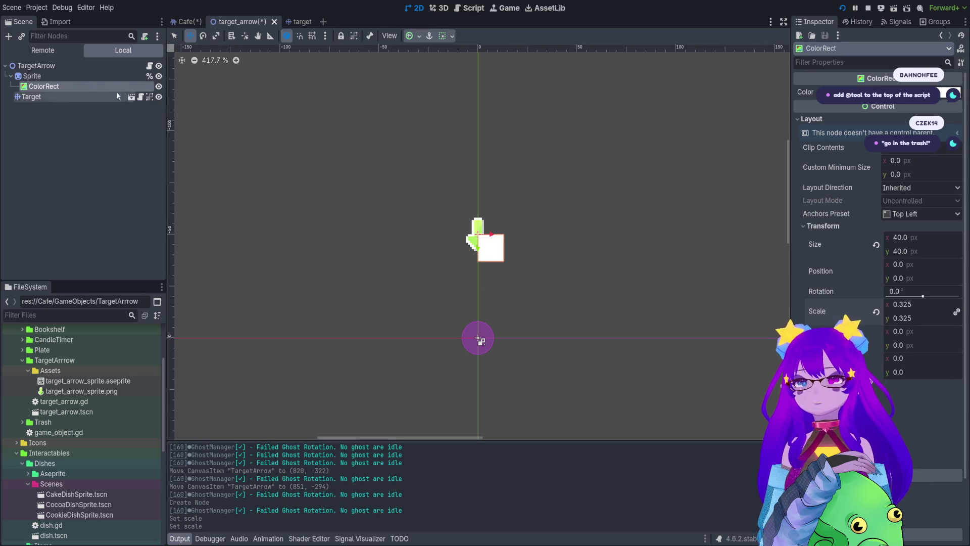
Reparent the square onto the Target marker, tint it, save the scene, then delete the ColorRect
drag(78, 87, 50, 93)
drag(499, 247, 488, 337)
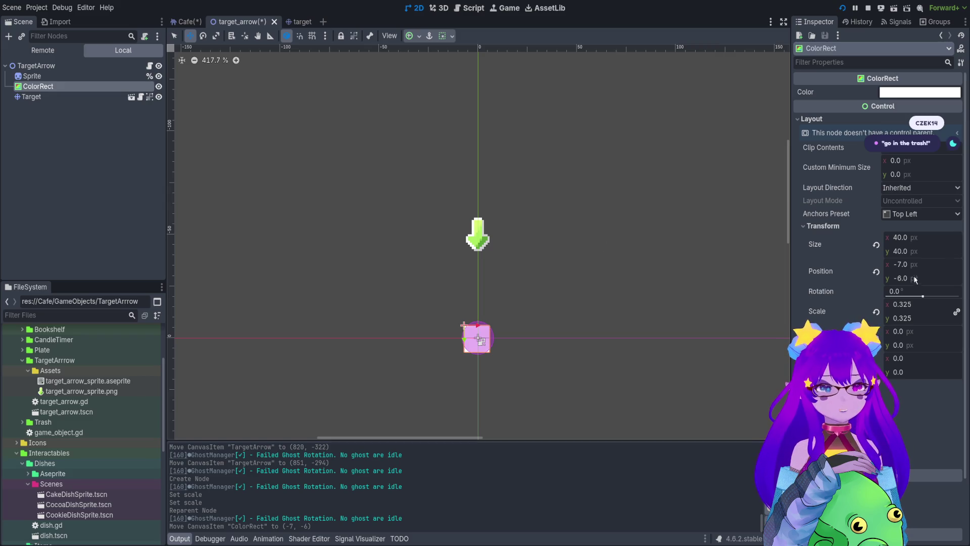
scroll(879, 228, down, 3)
click(829, 410)
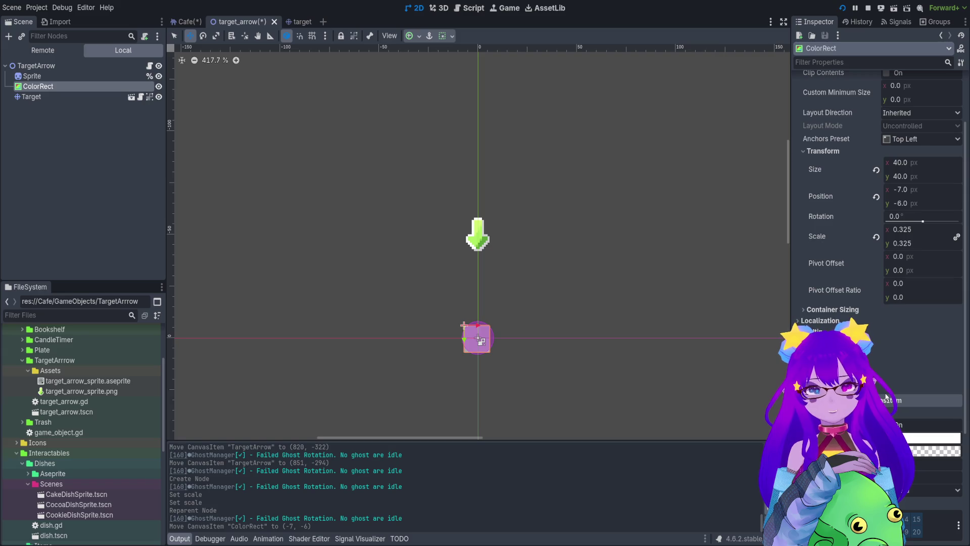
key(ctrl+s)
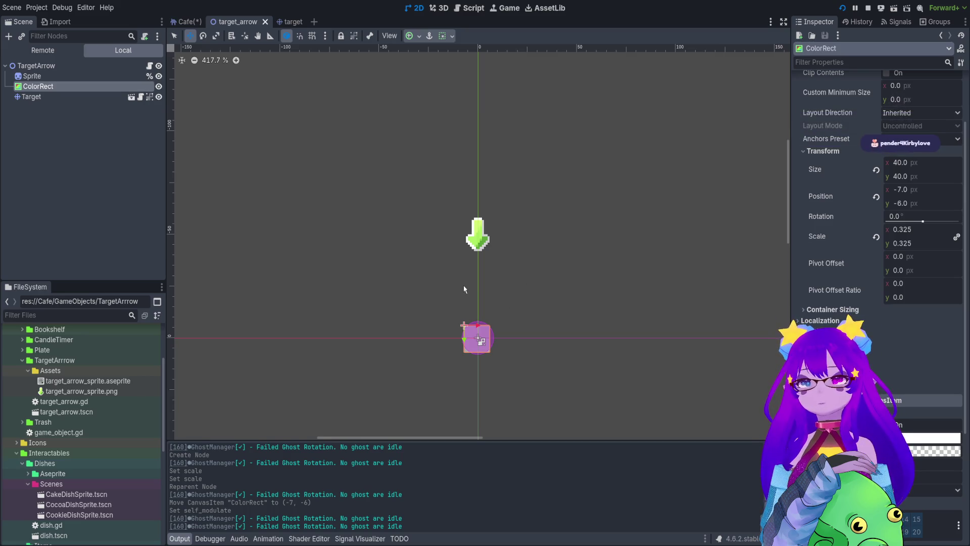
key(Delete)
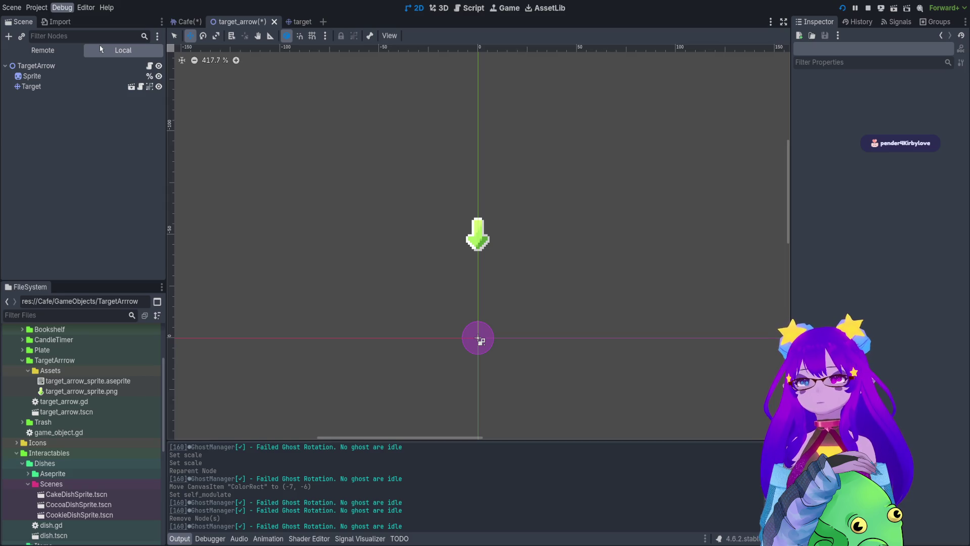
Open target_arrow.gd and cut the commented-out tool block from the bottom
click(150, 67)
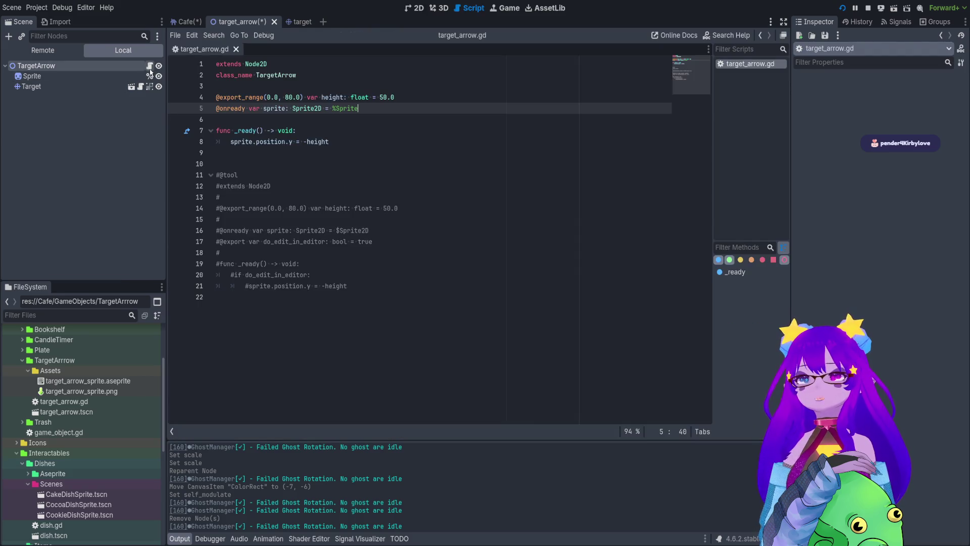
click(246, 176)
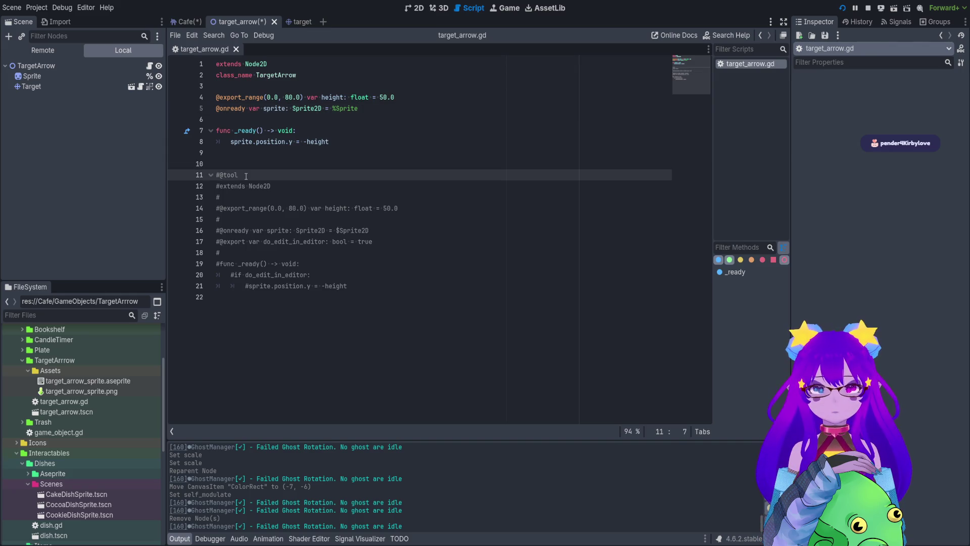
drag(245, 176, 190, 165)
mouse_move(349, 286)
mouse_down()
mouse_move(217, 164)
mouse_move(216, 175)
mouse_up()
key(ctrl+c)
key(BackSpace)
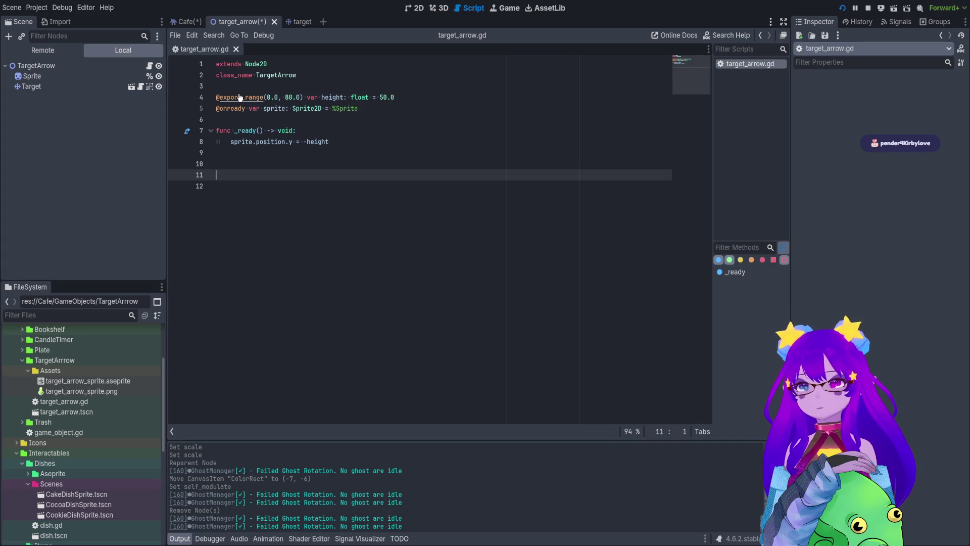
Paste the commented-out block at the top of the script and remove the leftover trailing blank lines
click(215, 63)
key(Return)
key(Return)
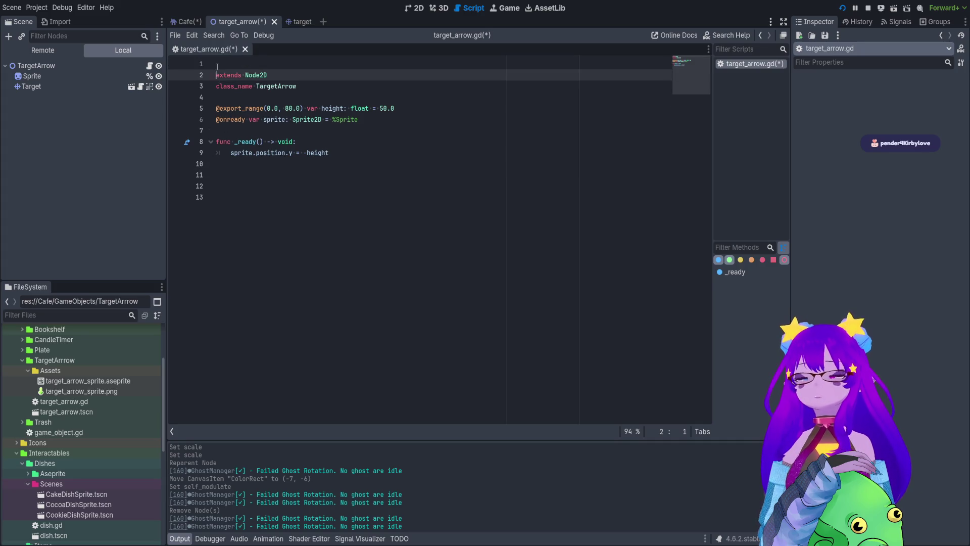
click(217, 65)
key(ctrl+v)
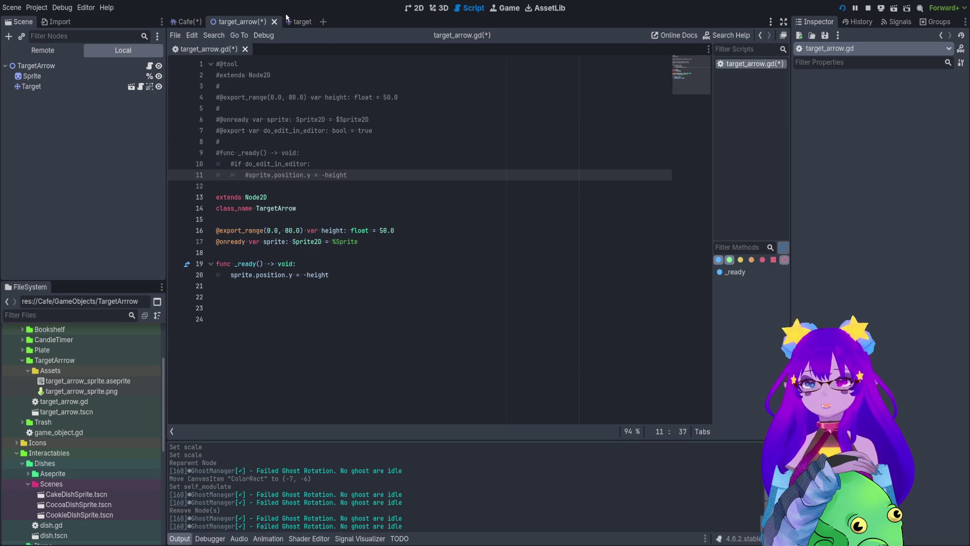
mouse_move(188, 318)
mouse_down()
mouse_move(202, 276)
mouse_move(205, 287)
mouse_up()
key(BackSpace)
click(416, 11)
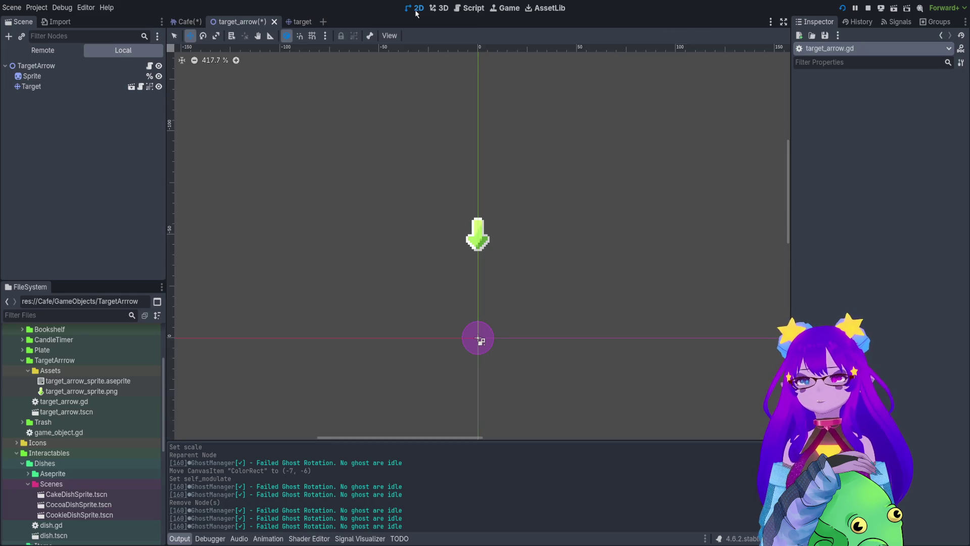
Save the Cafe and target_arrow scenes, then run the project to its title menu
click(181, 23)
key(ctrl+s)
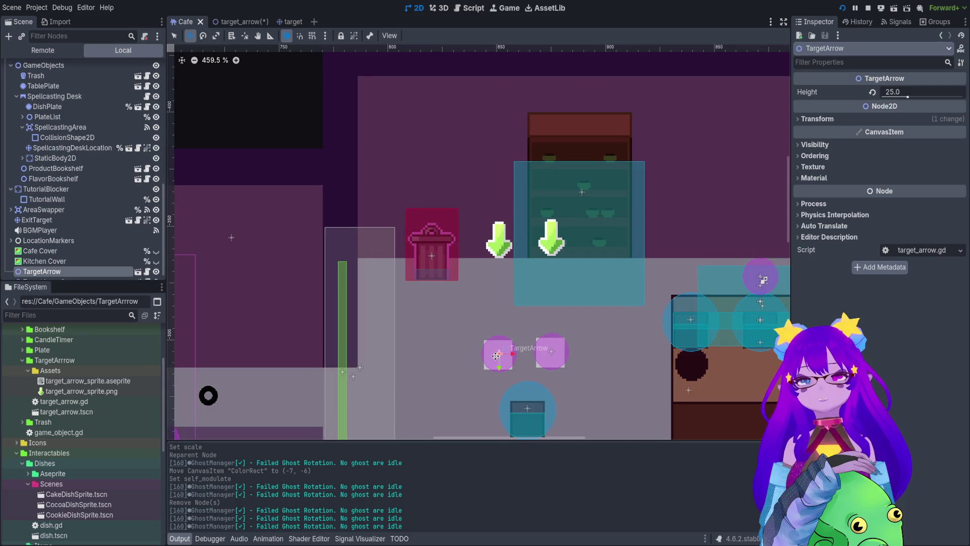
scroll(545, 313, down, 2)
key(ctrl+s)
click(227, 22)
key(ctrl+s)
click(182, 22)
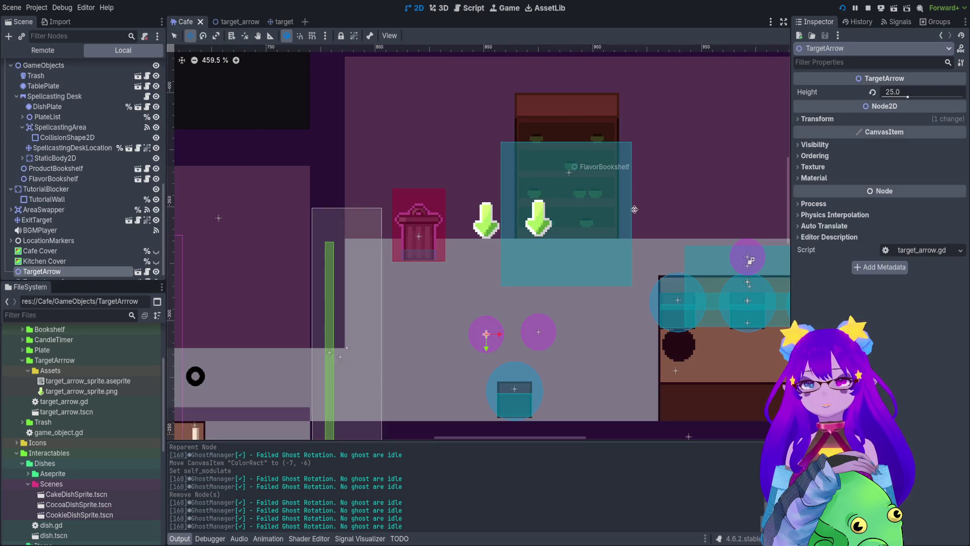
click(871, 10)
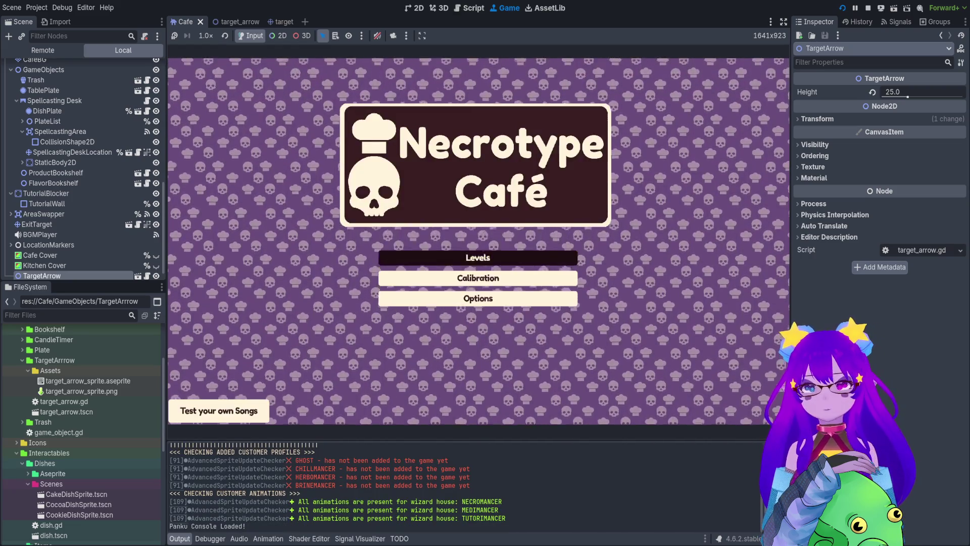
Enter the game past the title menu, walk the witch right toward the potion table, then stop the game
key(Return)
key(Return)
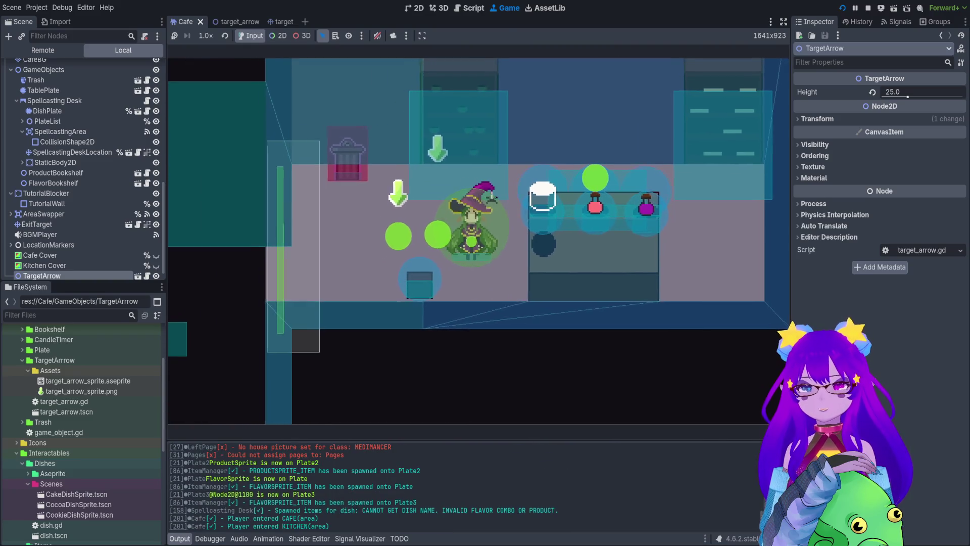
key(d)
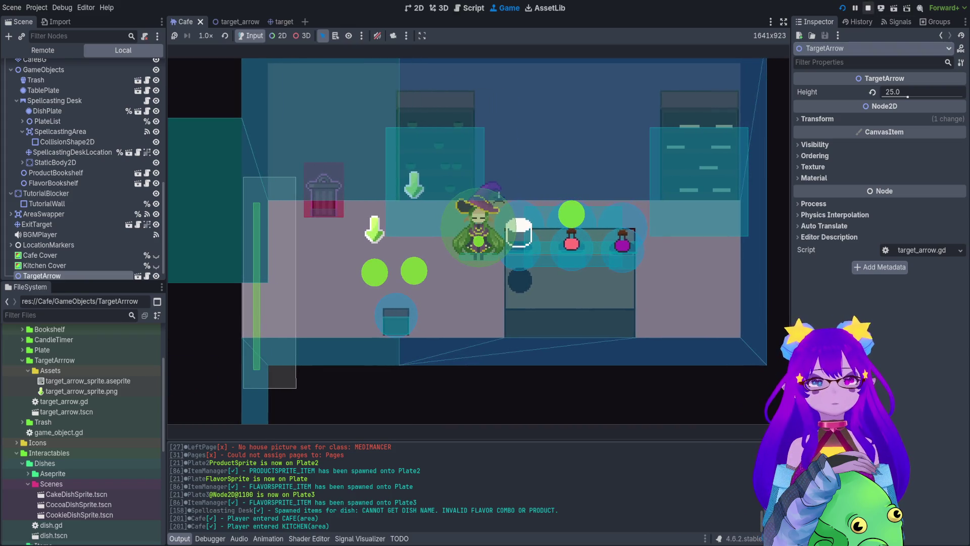
click(868, 8)
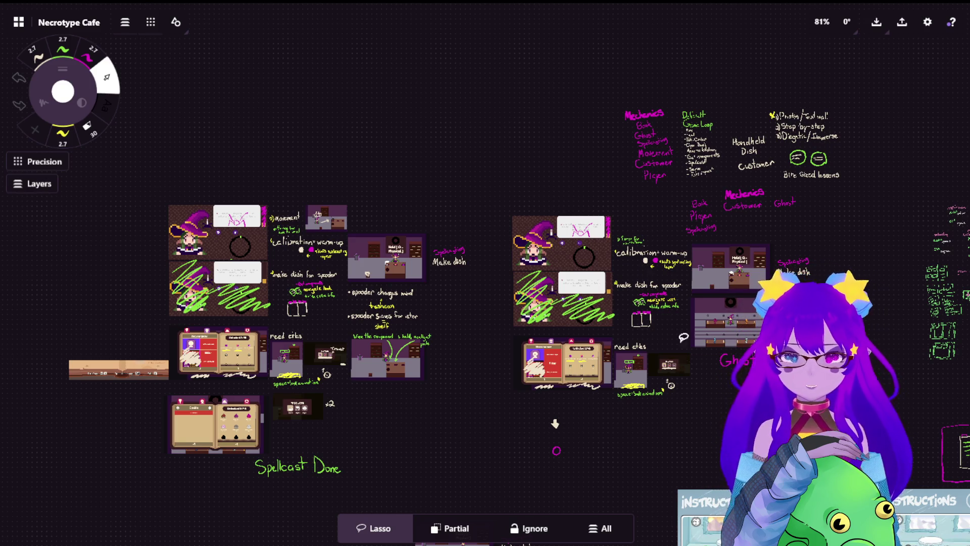
scroll(555, 424, up, 5)
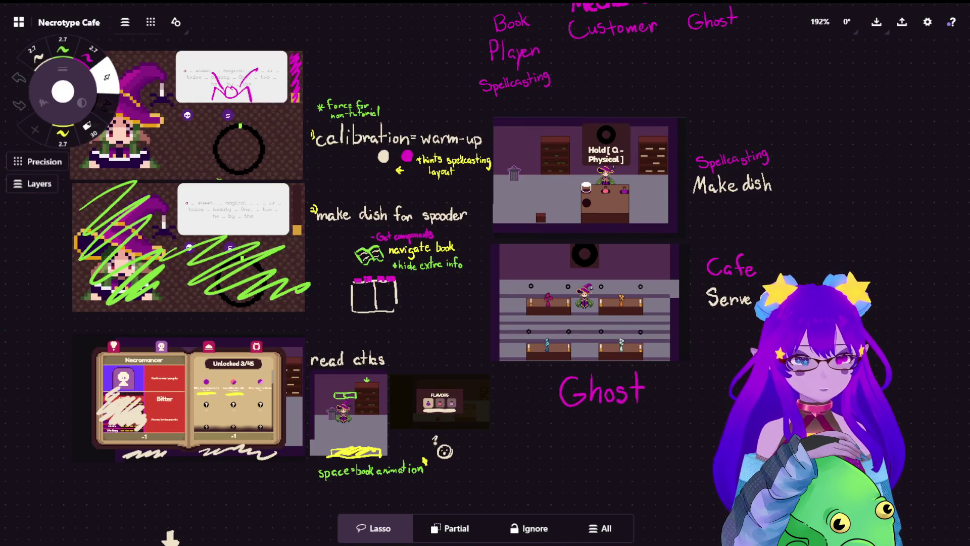
scroll(97, 433, up, 3)
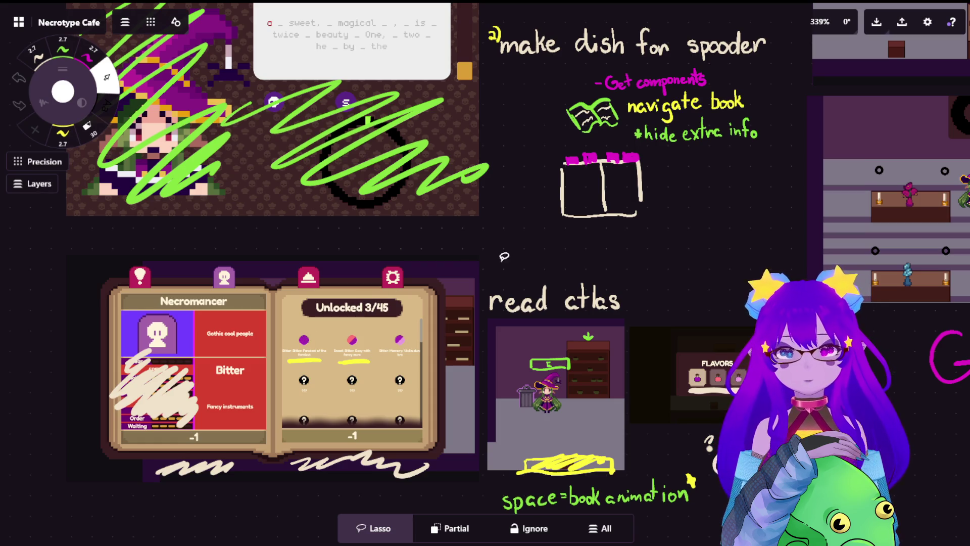
scroll(347, 416, right, 5)
scroll(623, 112, up, 5)
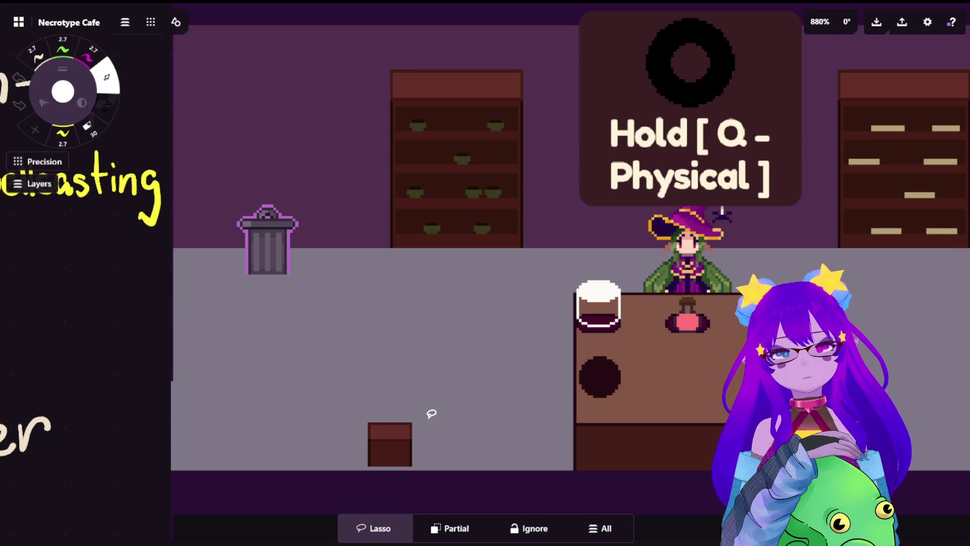
scroll(488, 404, down, 5)
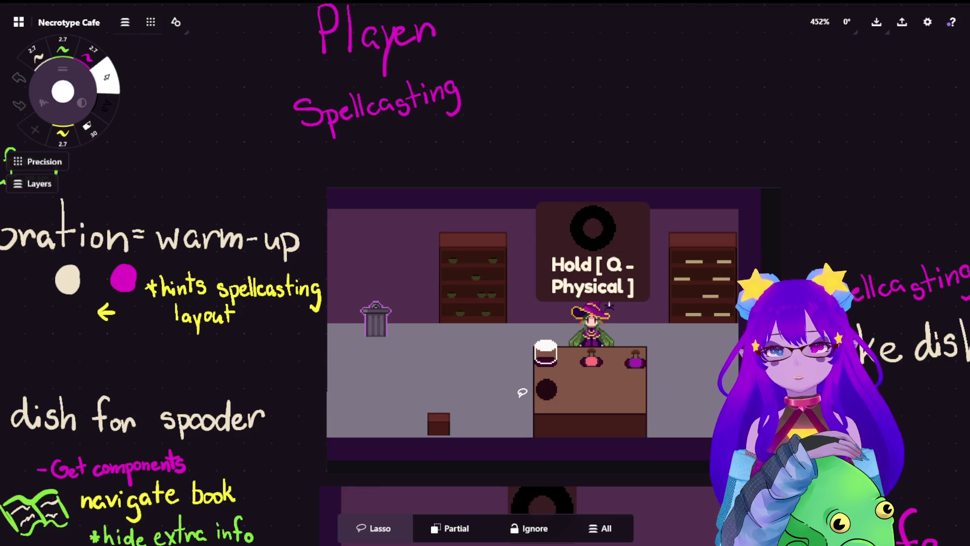
scroll(522, 393, down, 5)
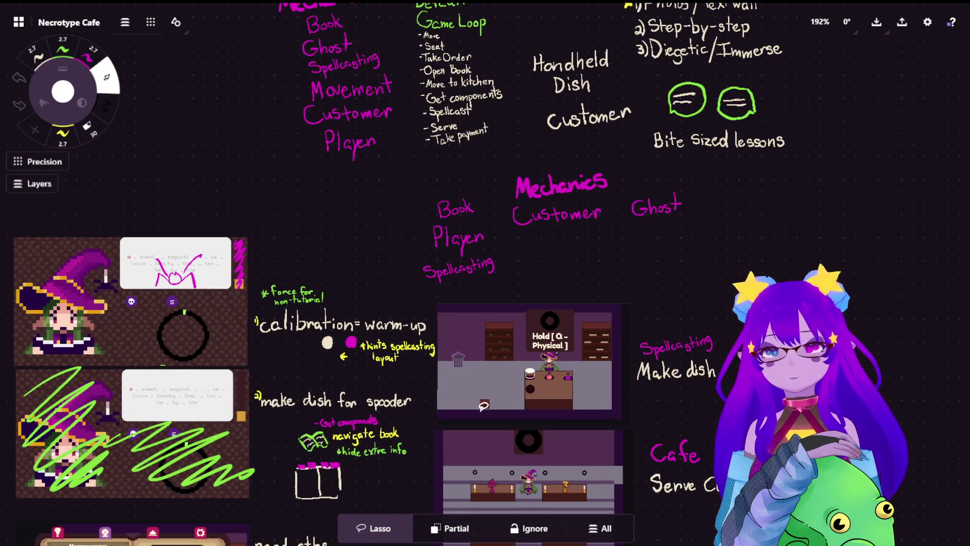
scroll(584, 398, up, 8)
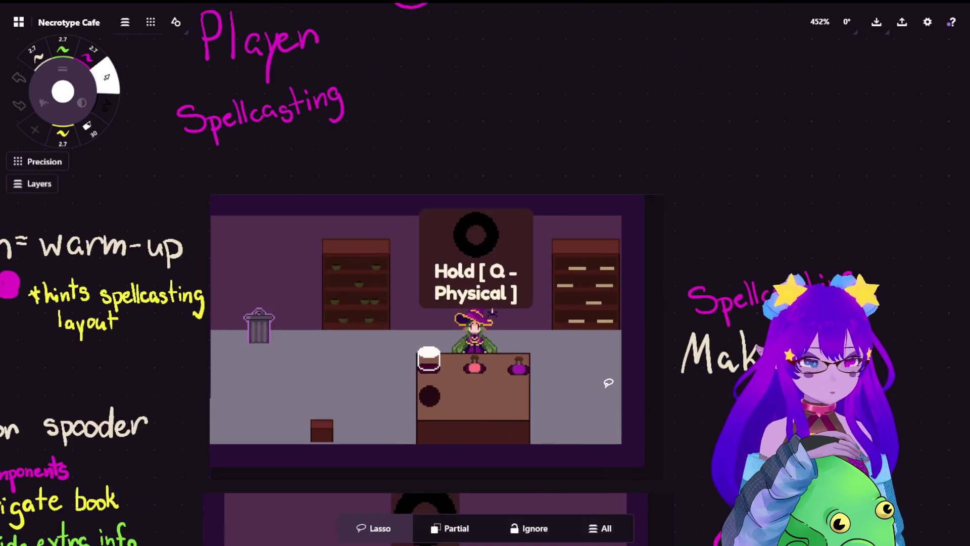
scroll(508, 377, down, 10)
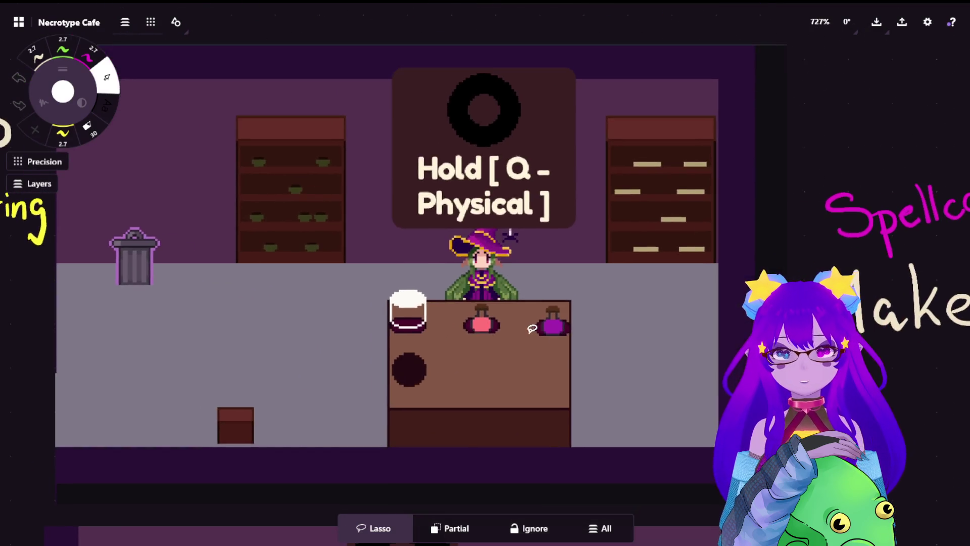
scroll(161, 350, up, 6)
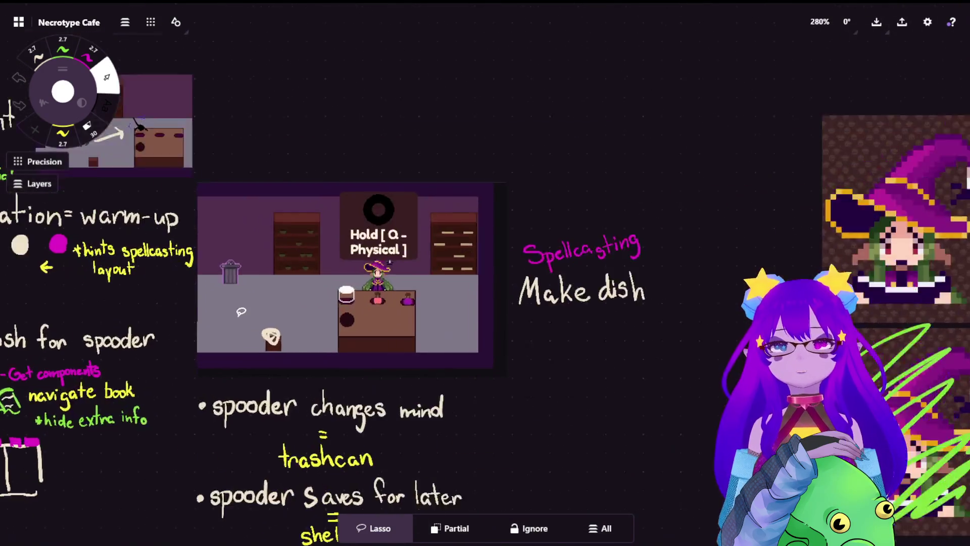
scroll(394, 269, up, 10)
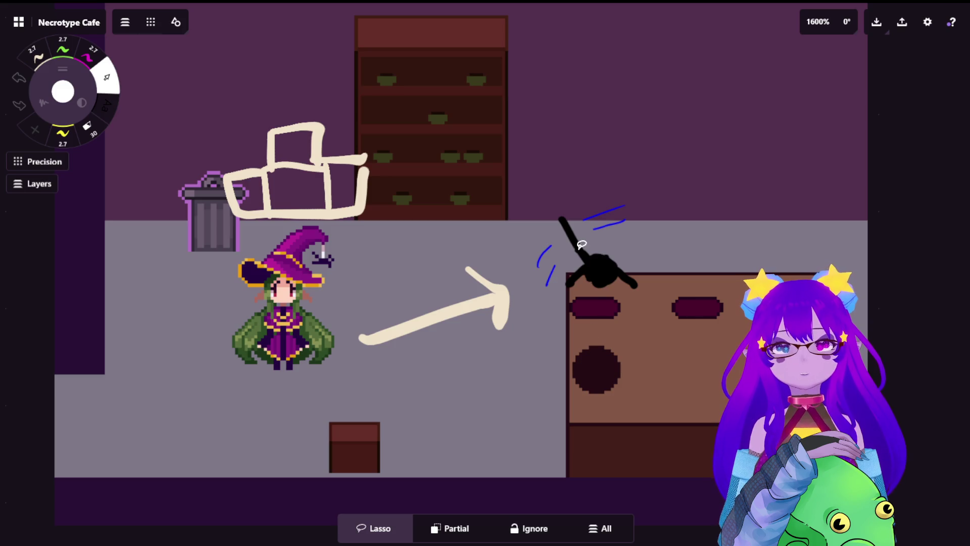
scroll(543, 267, down, 3)
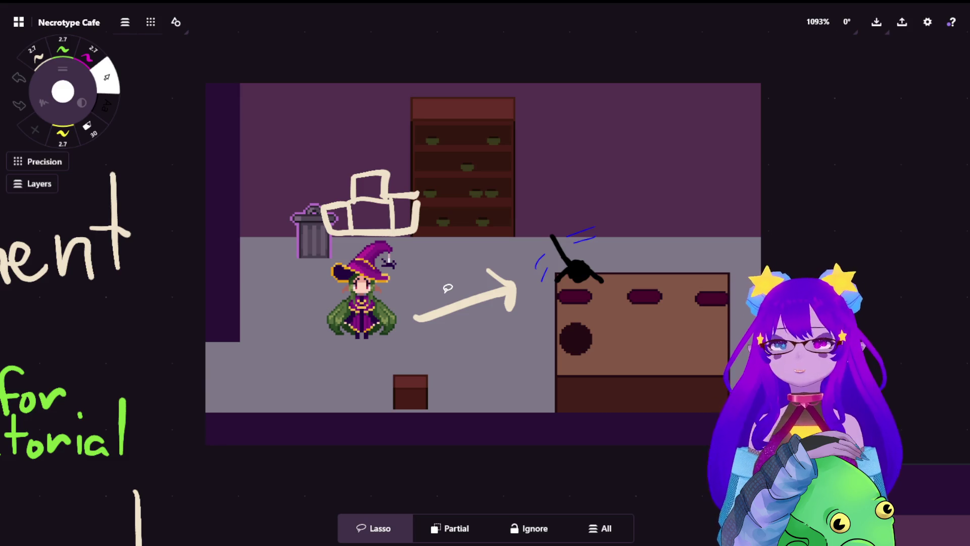
scroll(374, 161, up, 5)
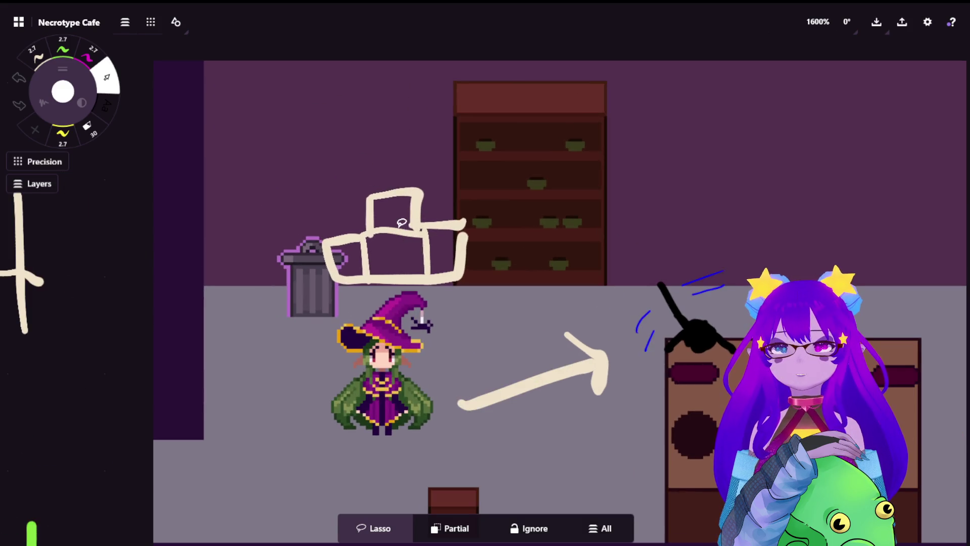
scroll(374, 162, down, 1)
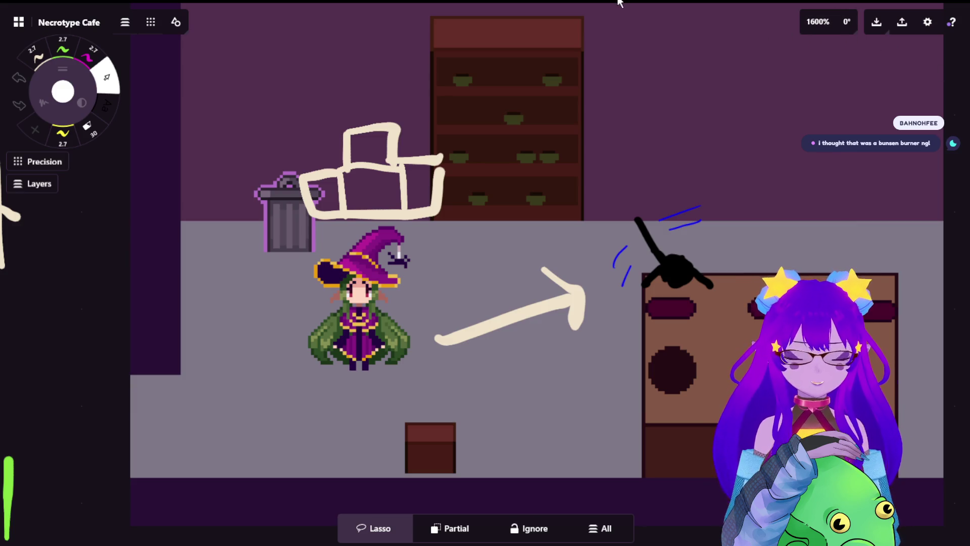
scroll(605, 177, down, 5)
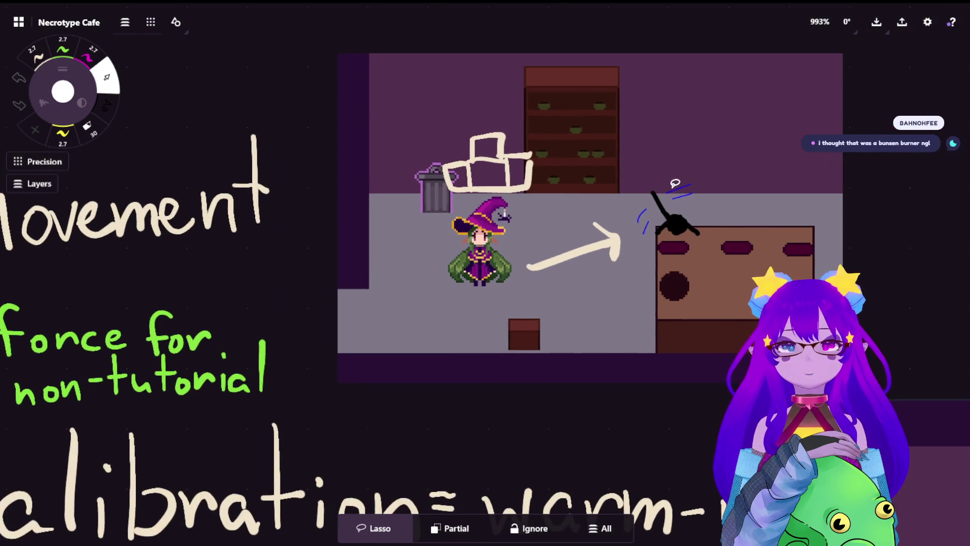
scroll(675, 183, down, 3)
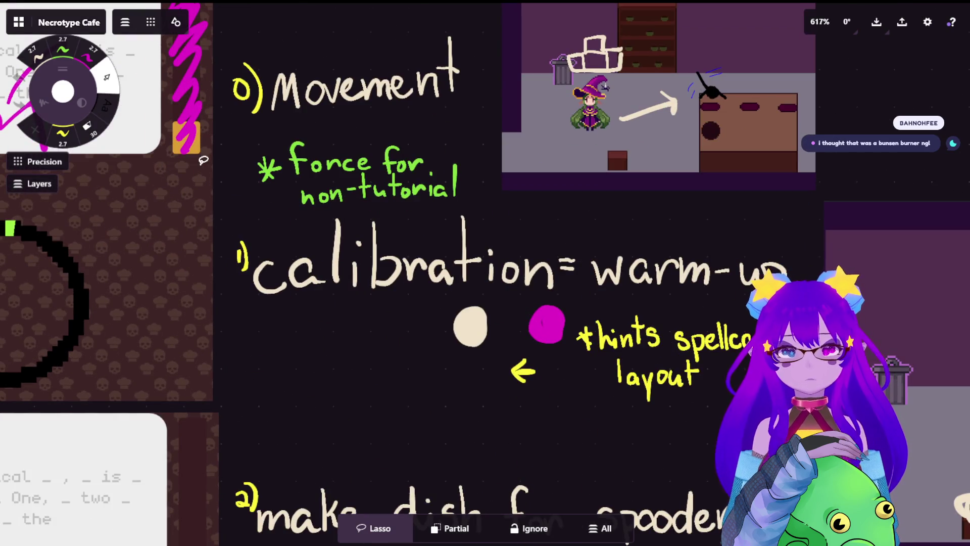
Pan over to the pixel-art game screenshot and paste the Bunsen burner photo beside it
mouse_move(739, 94)
mouse_down()
mouse_move(875, 94)
mouse_move(965, 159)
mouse_up()
drag(354, 252, 596, 290)
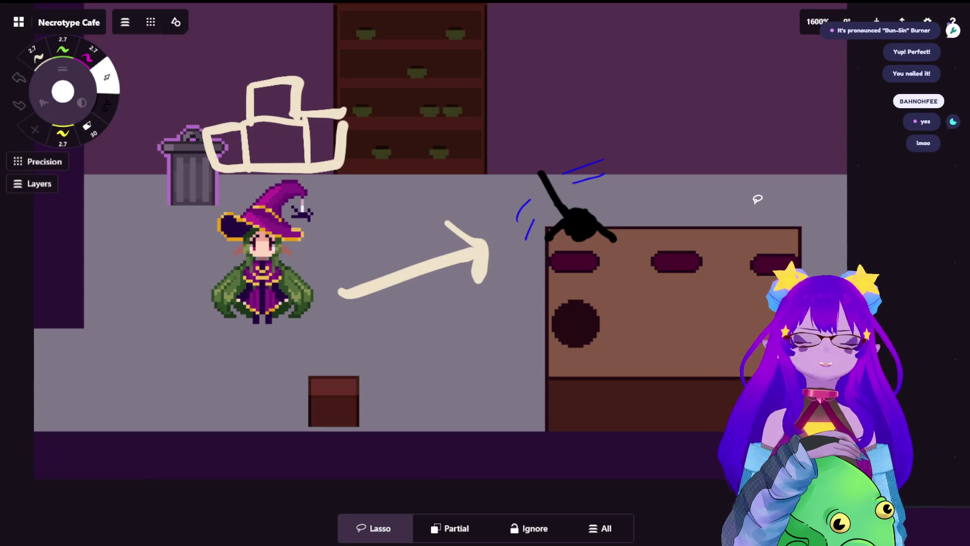
drag(652, 167, 617, 235)
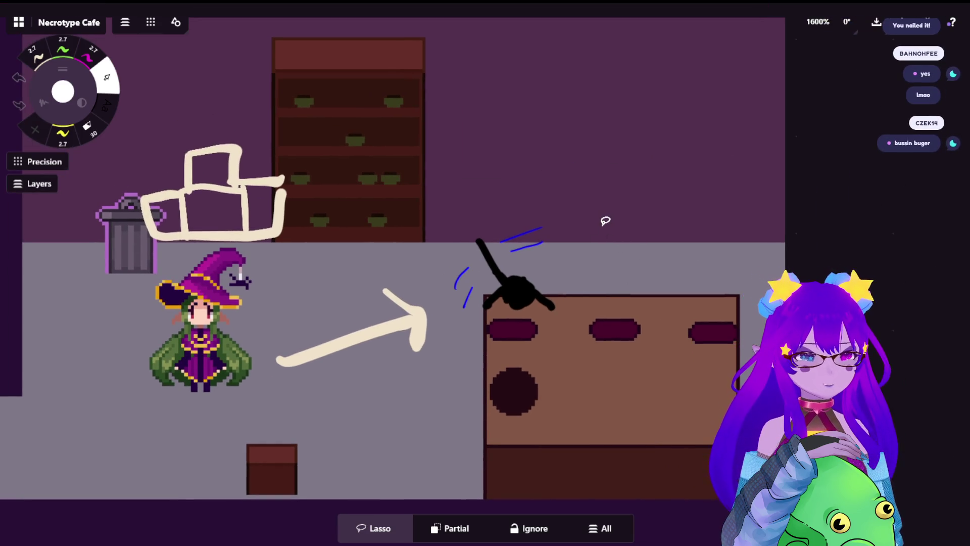
scroll(605, 221, down, 5)
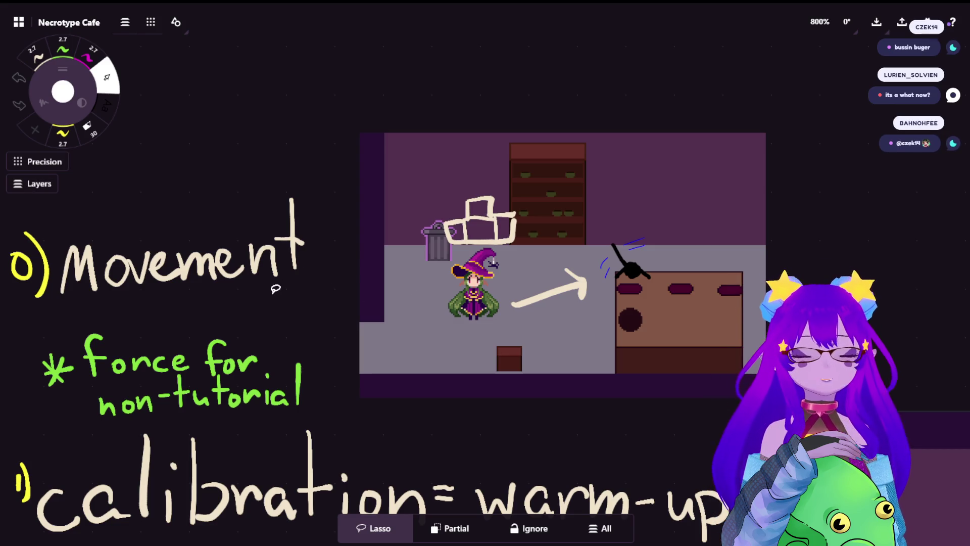
scroll(264, 286, up, 1)
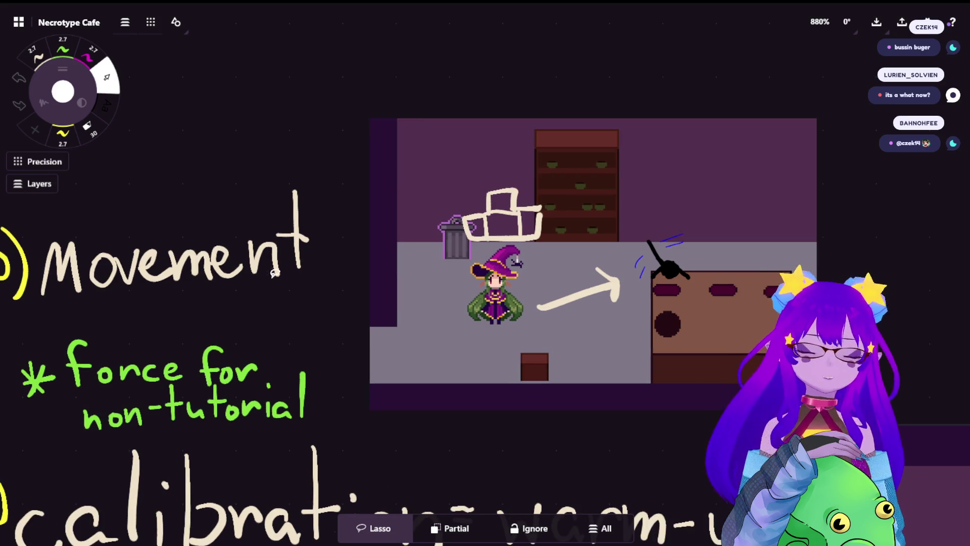
drag(124, 282, 581, 217)
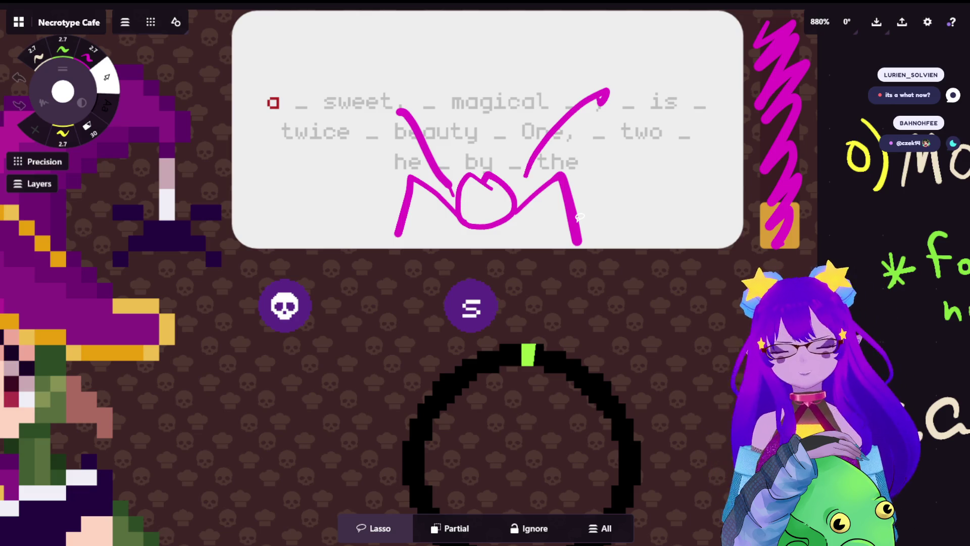
scroll(656, 192, right, 10)
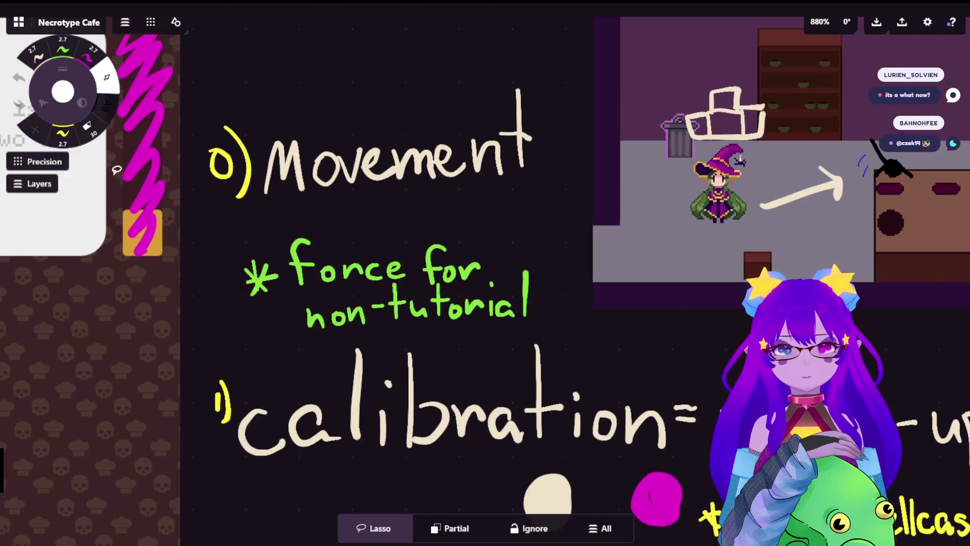
scroll(478, 139, up, 5)
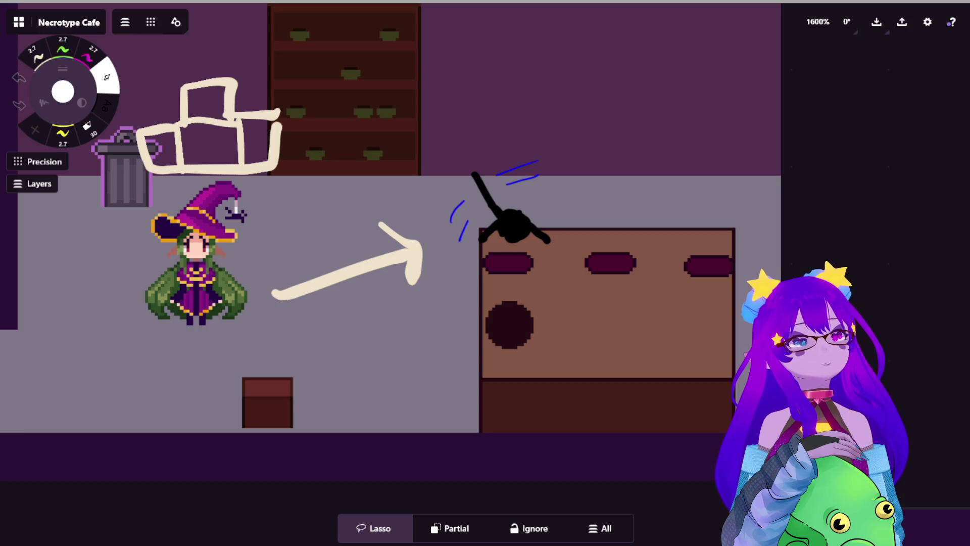
key(ctrl+v)
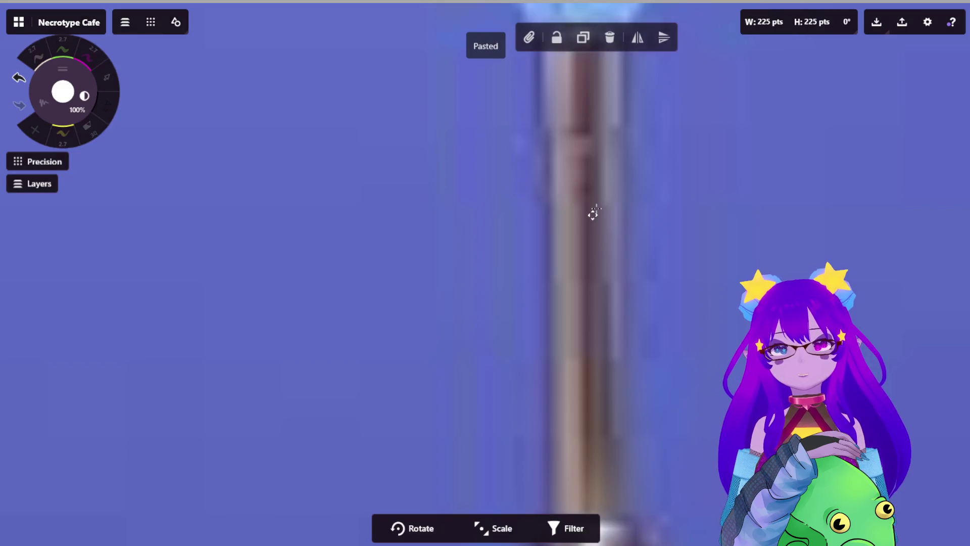
Resize and place the pasted burner photo over the scene, then select and delete it
mouse_move(602, 233)
mouse_down()
mouse_move(309, 316)
mouse_move(343, 310)
mouse_up()
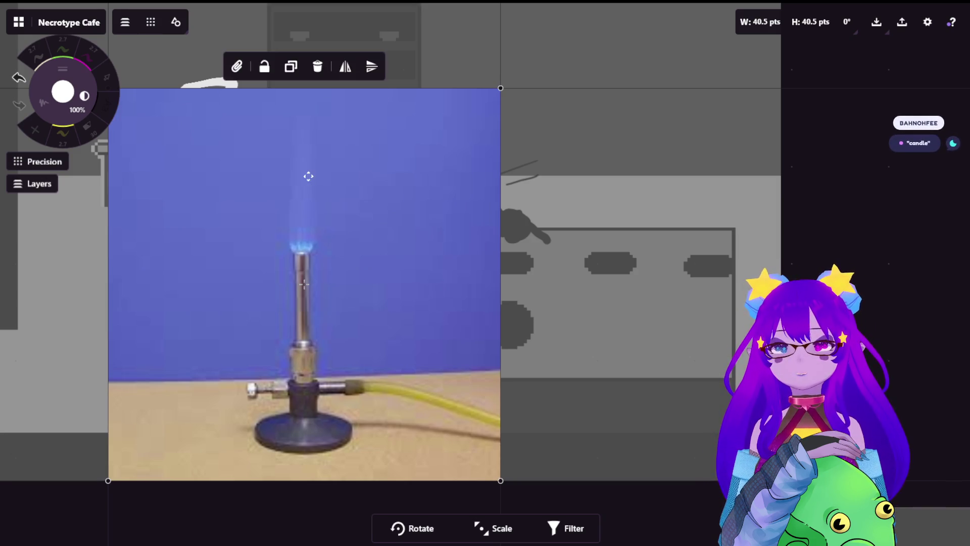
mouse_move(378, 321)
mouse_down()
mouse_move(239, 193)
mouse_move(382, 188)
mouse_move(371, 175)
mouse_move(487, 217)
mouse_up()
click(889, 154)
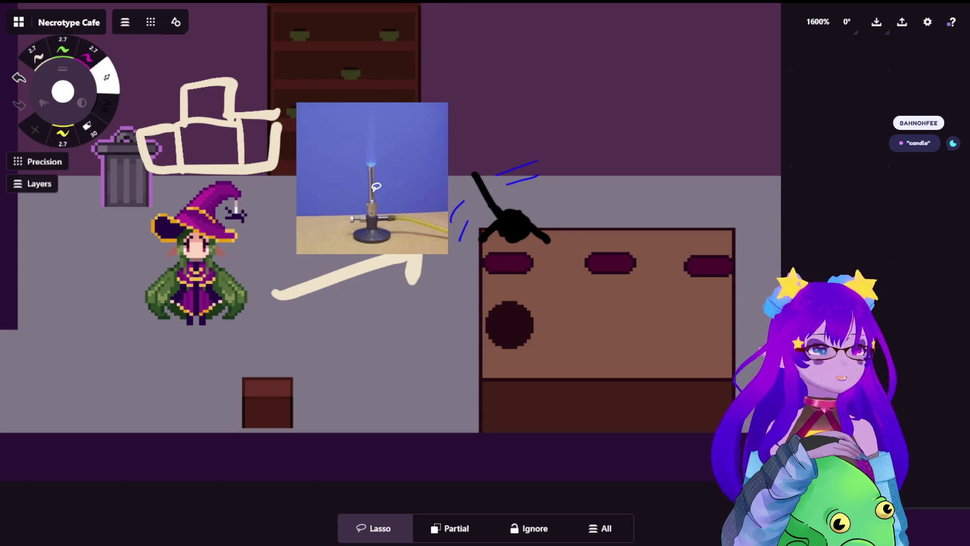
click(411, 192)
key(Delete)
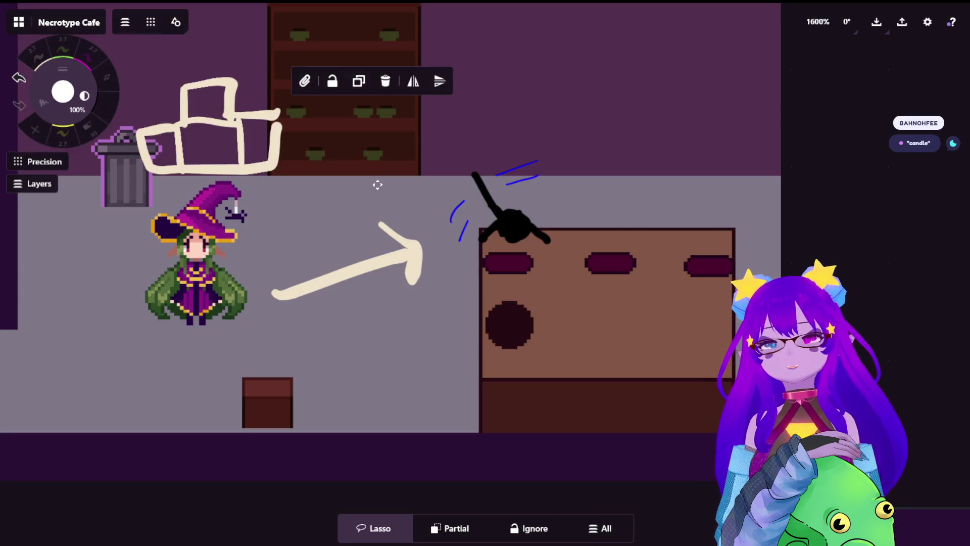
scroll(377, 184, down, 5)
scroll(590, 207, up, 2)
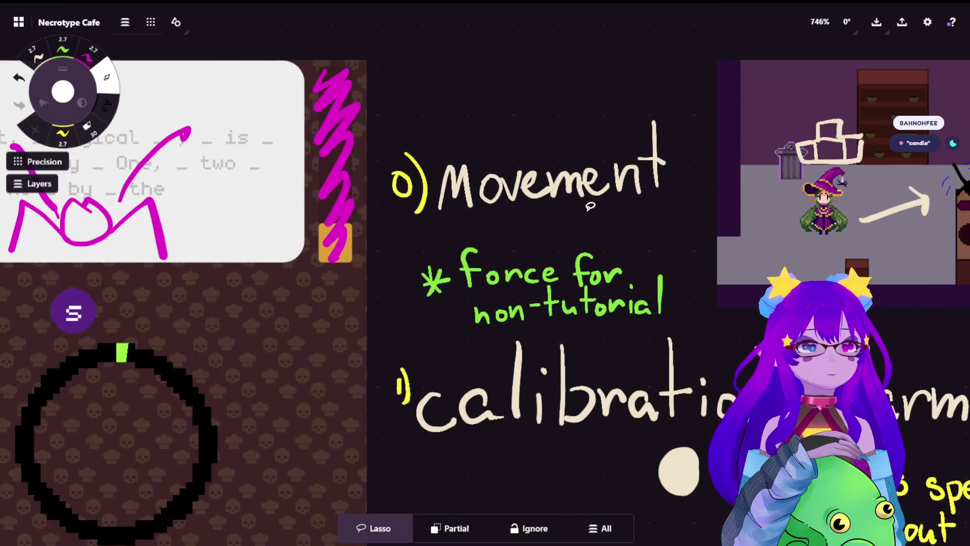
scroll(590, 206, right, 6)
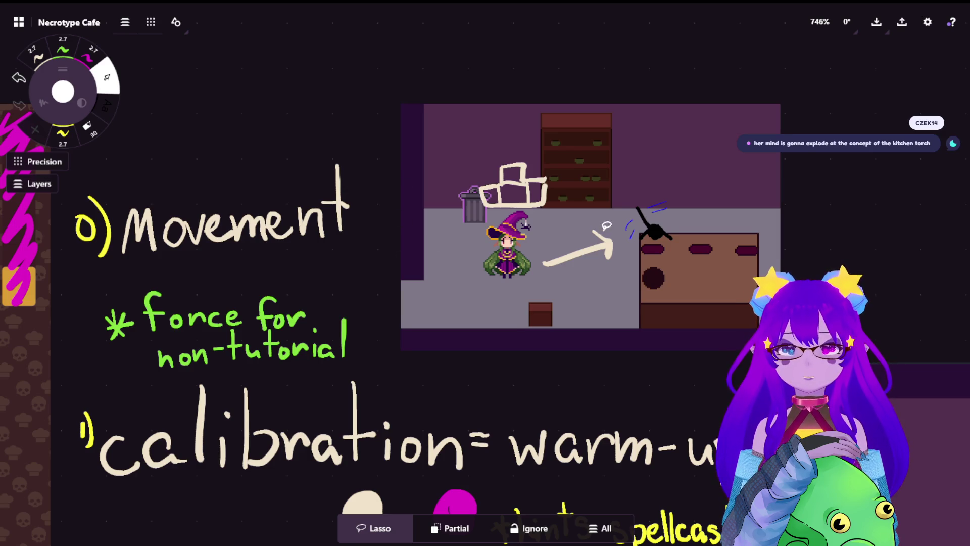
scroll(734, 221, up, 1)
drag(379, 325, 780, 251)
scroll(782, 251, down, 3)
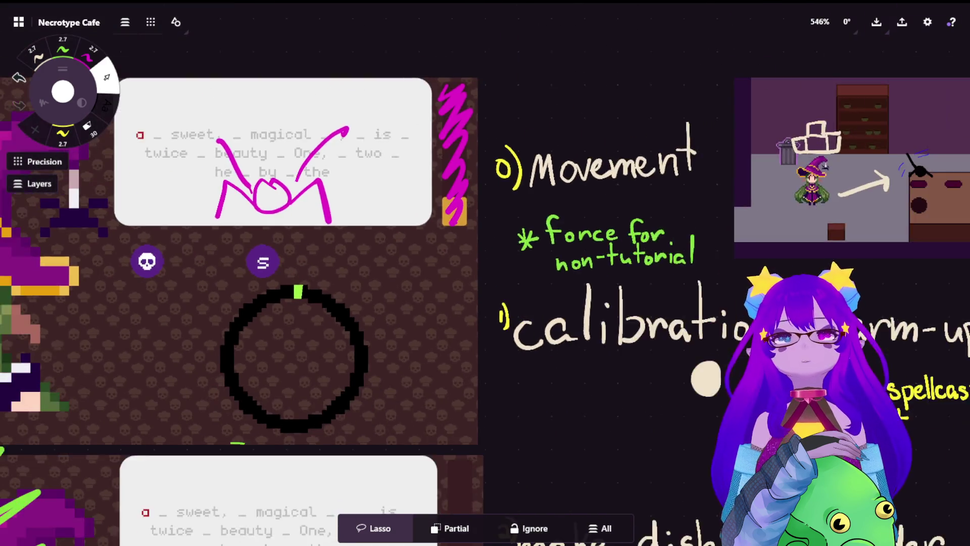
drag(435, 258, 781, 251)
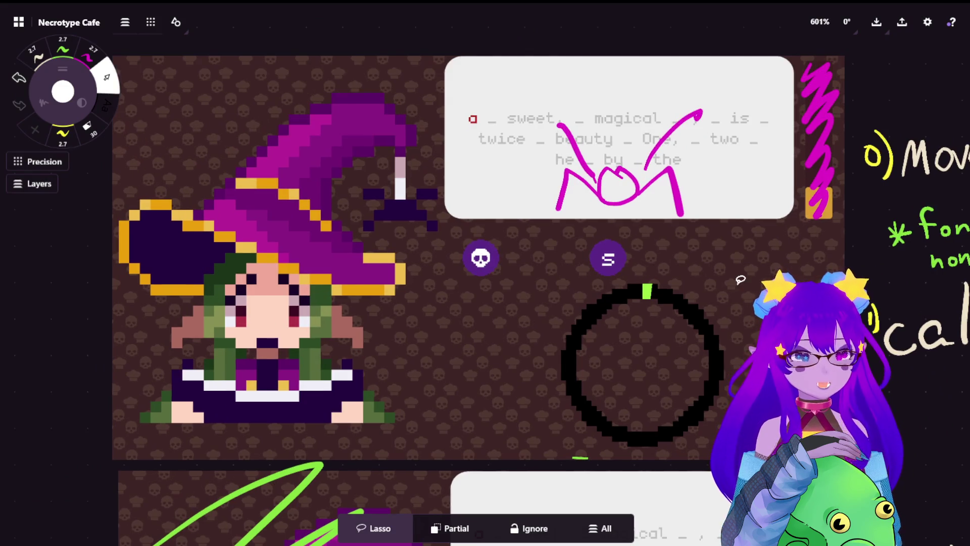
mouse_move(738, 277)
mouse_down()
mouse_move(458, 311)
mouse_move(603, 284)
mouse_up()
scroll(428, 320, down, 2)
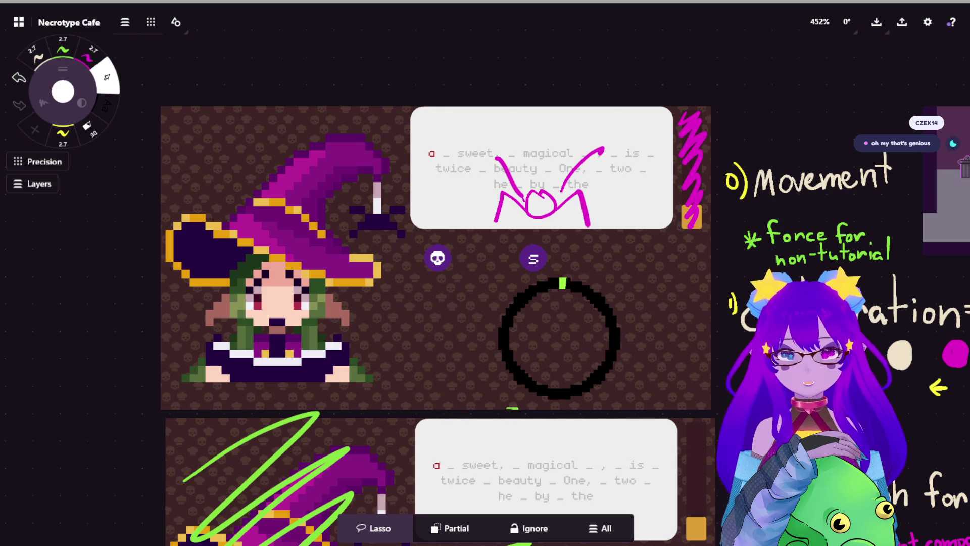
Scroll around the canvas to look over the spell-casting mock-up and rhythm-game screenshots
scroll(486, 278, up, 5)
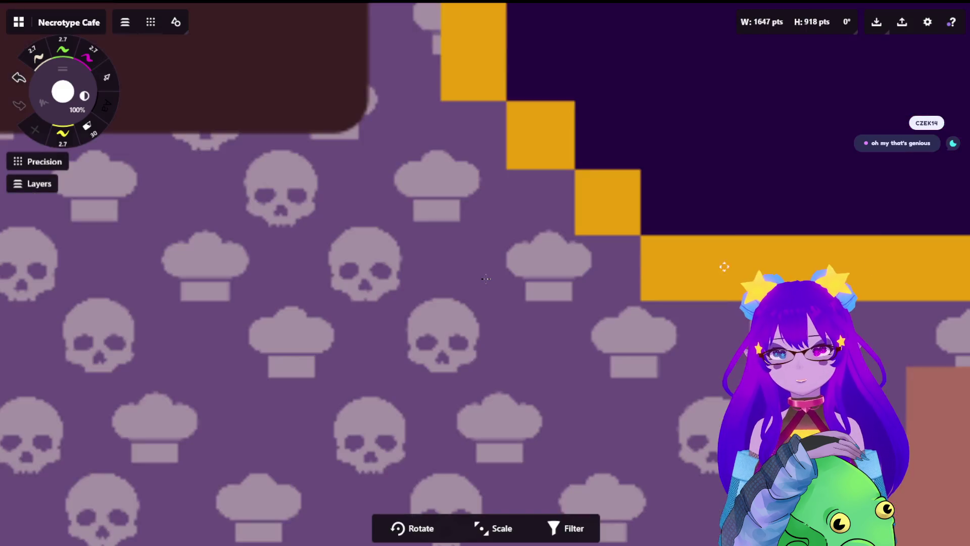
scroll(485, 279, down, 5)
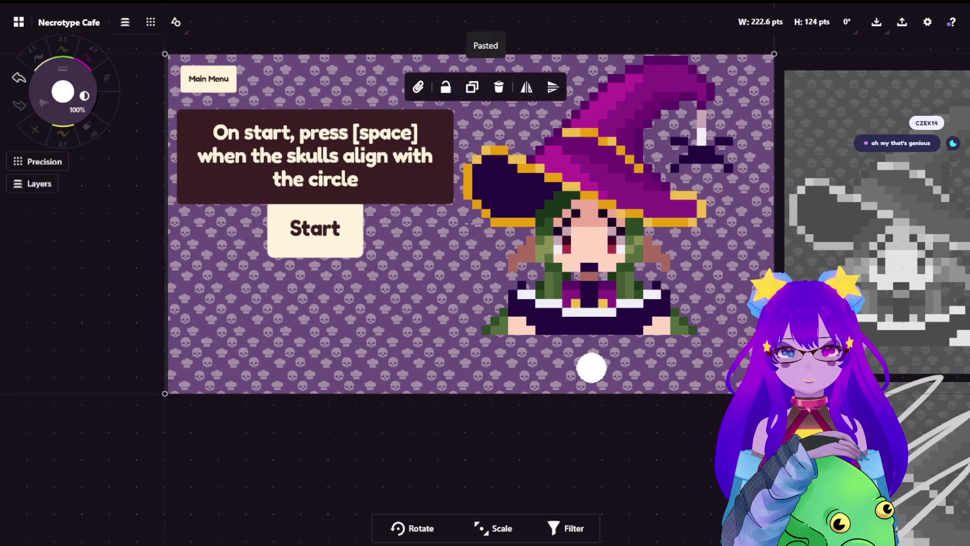
scroll(469, 224, down, 2)
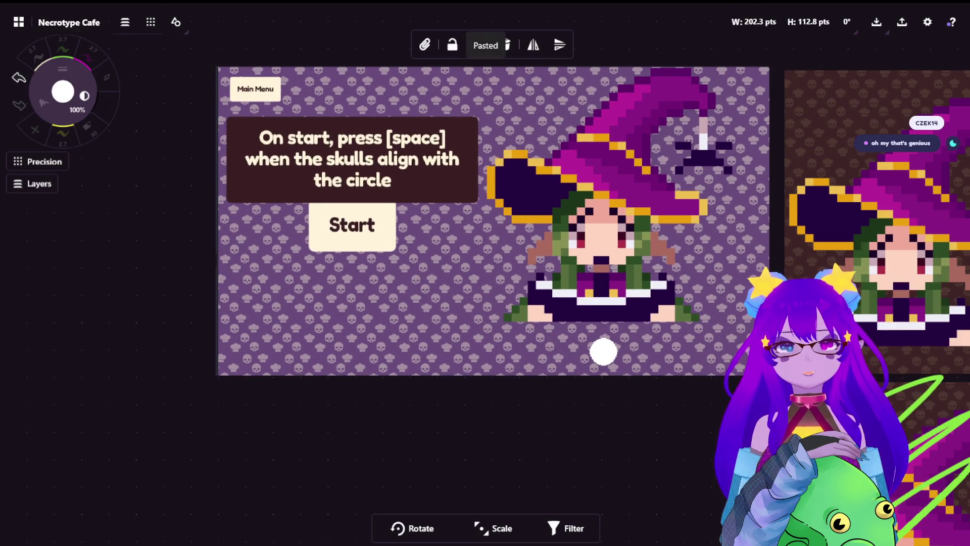
scroll(486, 273, right, 5)
scroll(485, 273, down, 3)
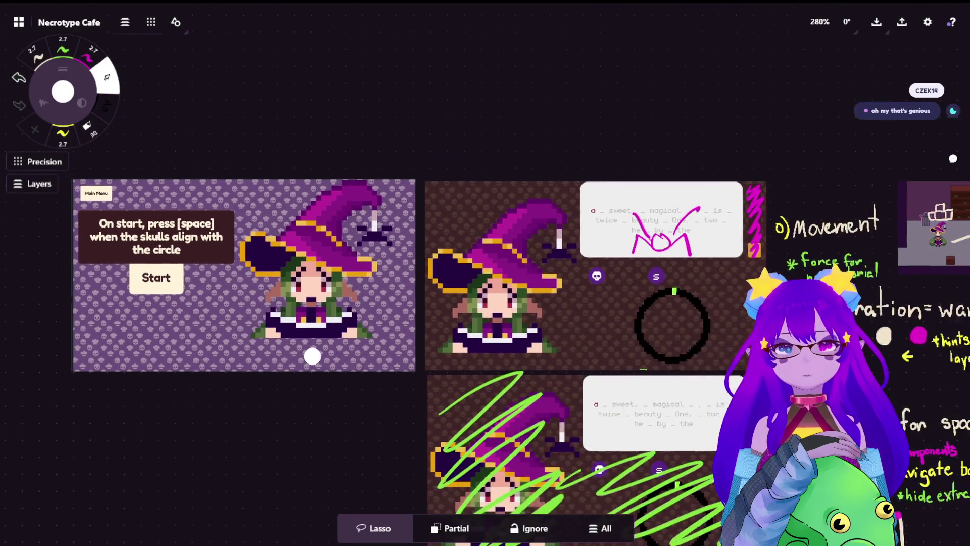
scroll(485, 273, right, 3)
scroll(485, 273, up, 2)
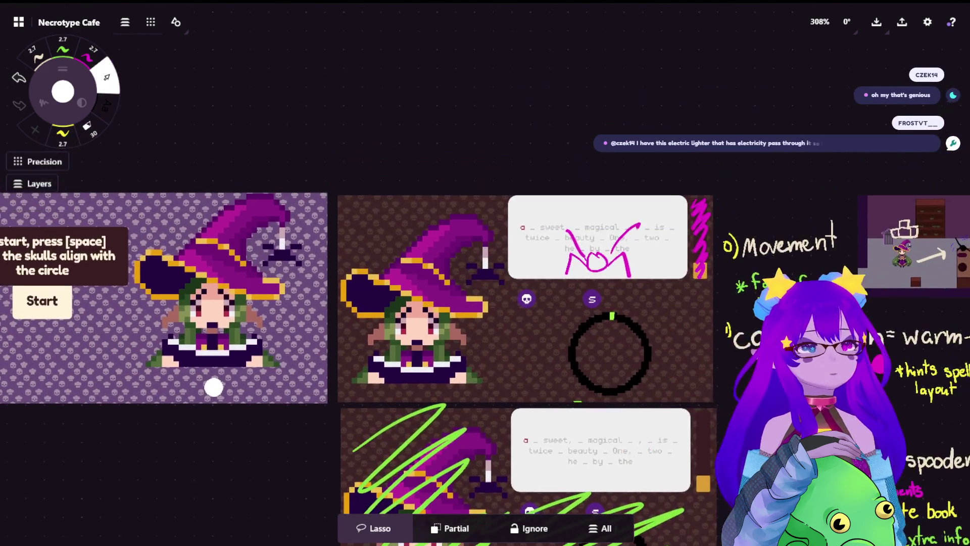
scroll(611, 298, left, 3)
scroll(611, 298, down, 2)
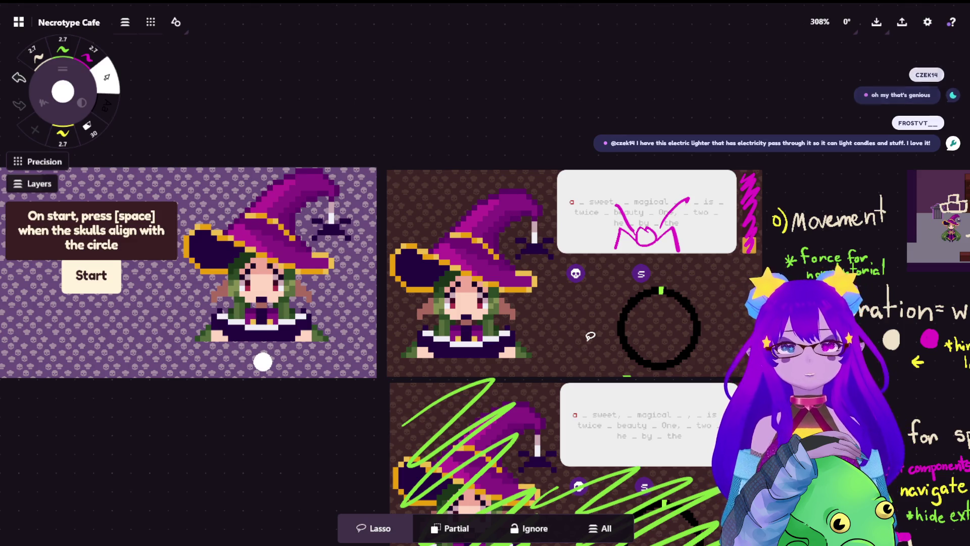
scroll(682, 338, up, 1)
scroll(683, 338, up, 10)
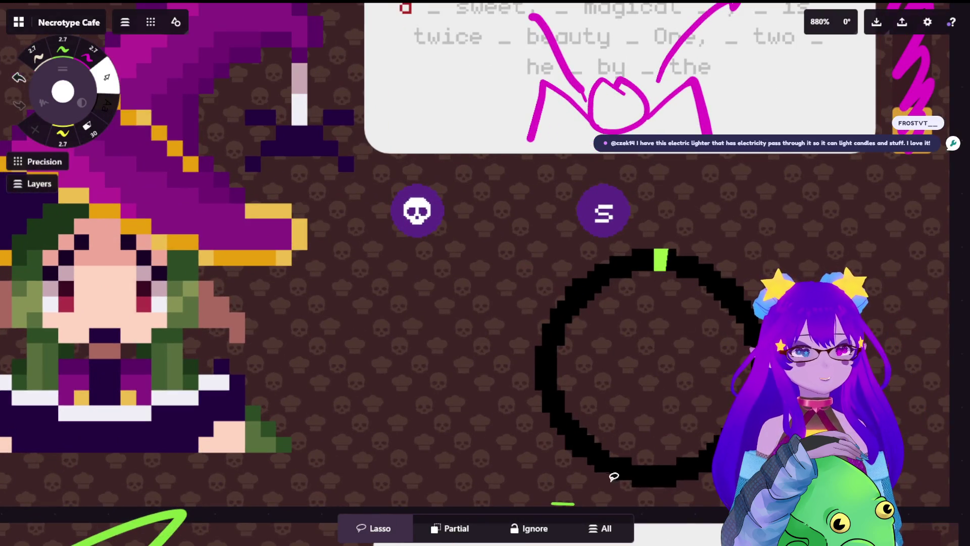
scroll(649, 249, down, 1)
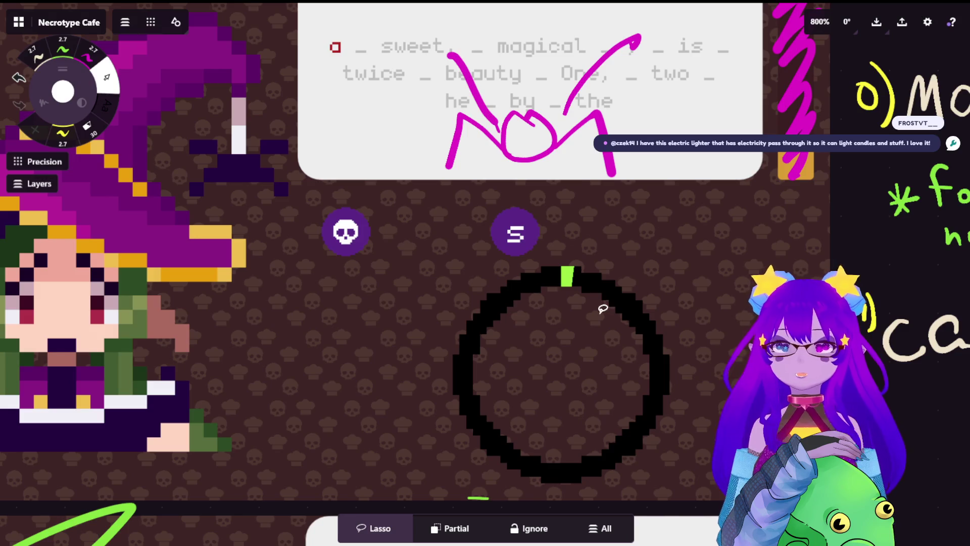
scroll(389, 260, down, 3)
scroll(309, 253, left, 5)
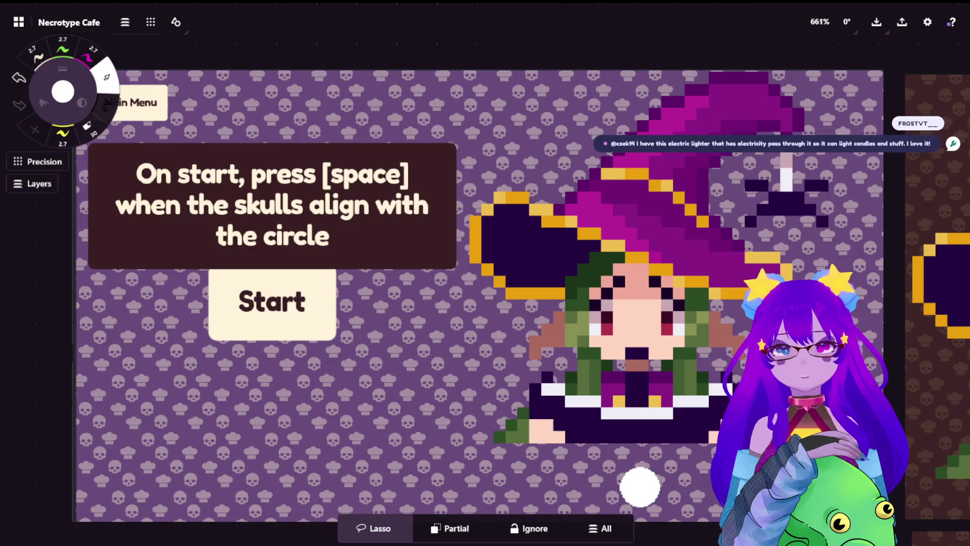
scroll(541, 272, right, 8)
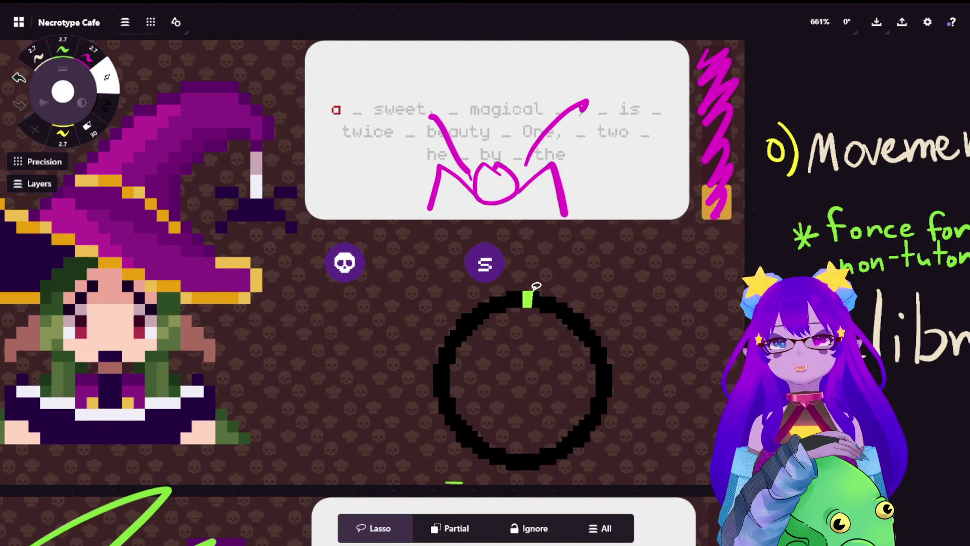
scroll(488, 292, left, 3)
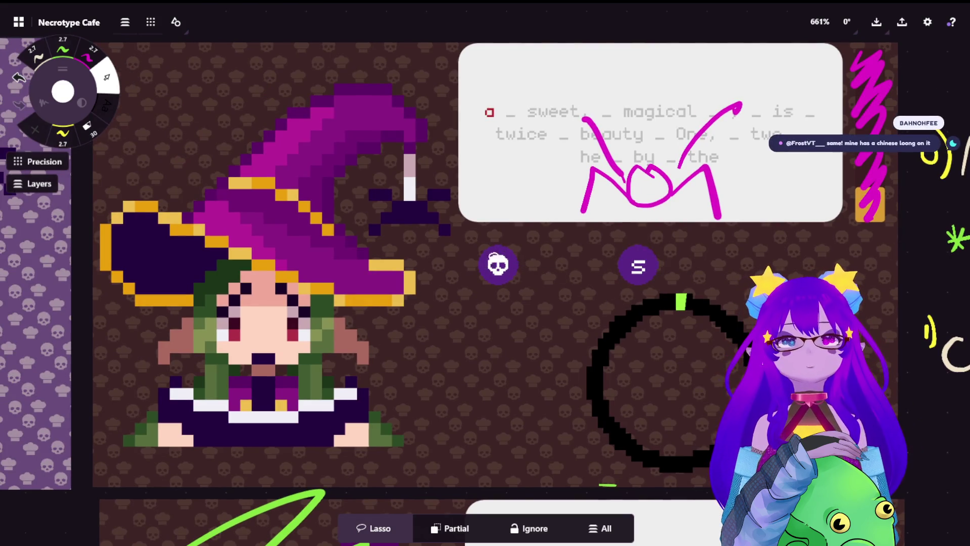
scroll(561, 233, up, 5)
scroll(485, 273, left, 2)
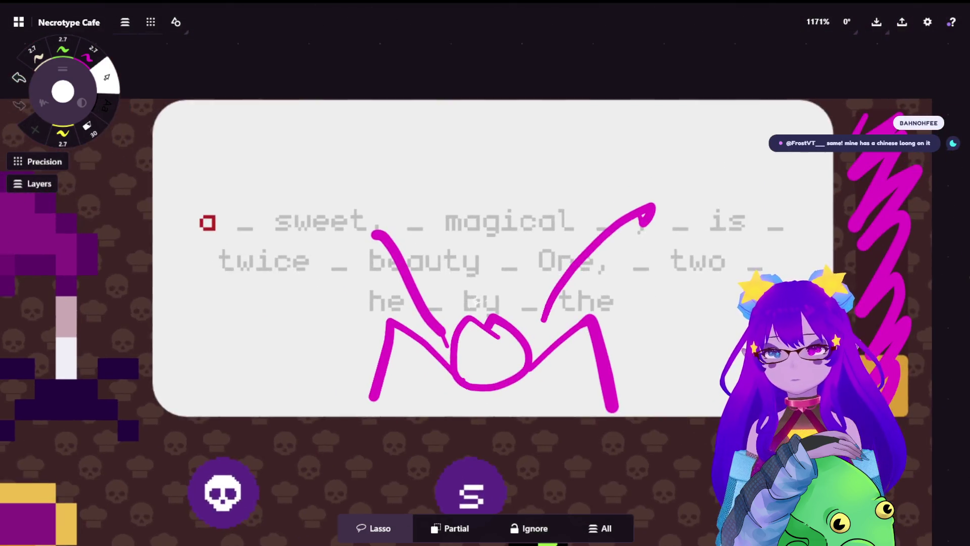
scroll(514, 61, down, 5)
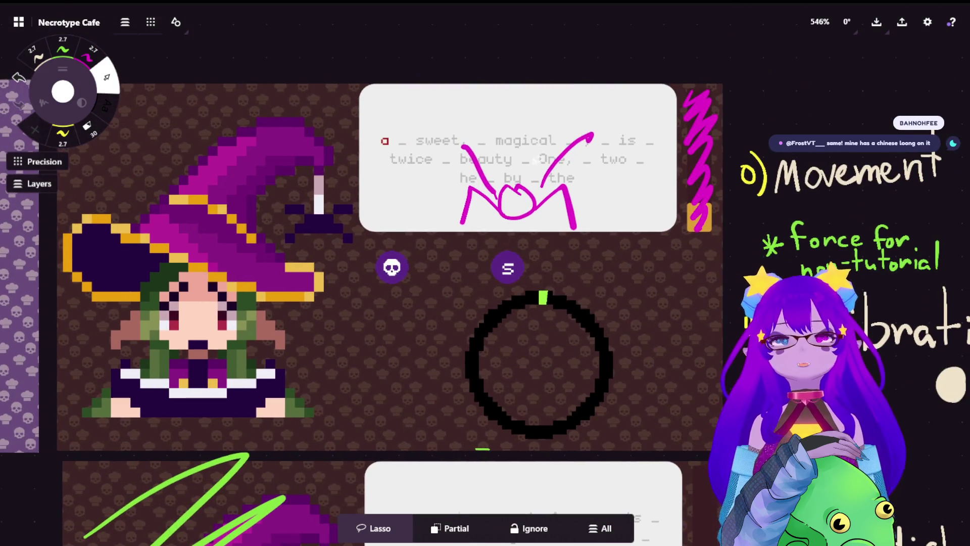
scroll(509, 379, left, 10)
scroll(348, 288, left, 3)
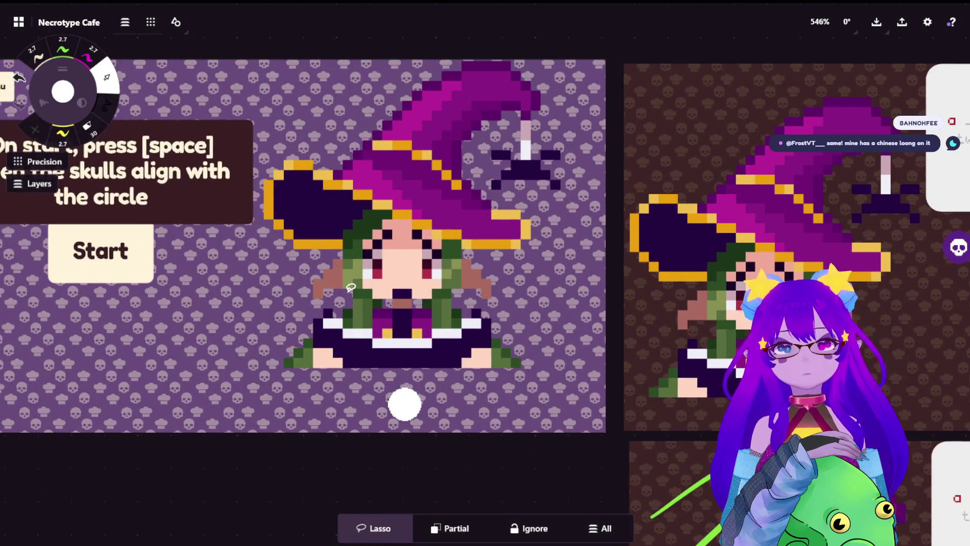
scroll(813, 233, right, 14)
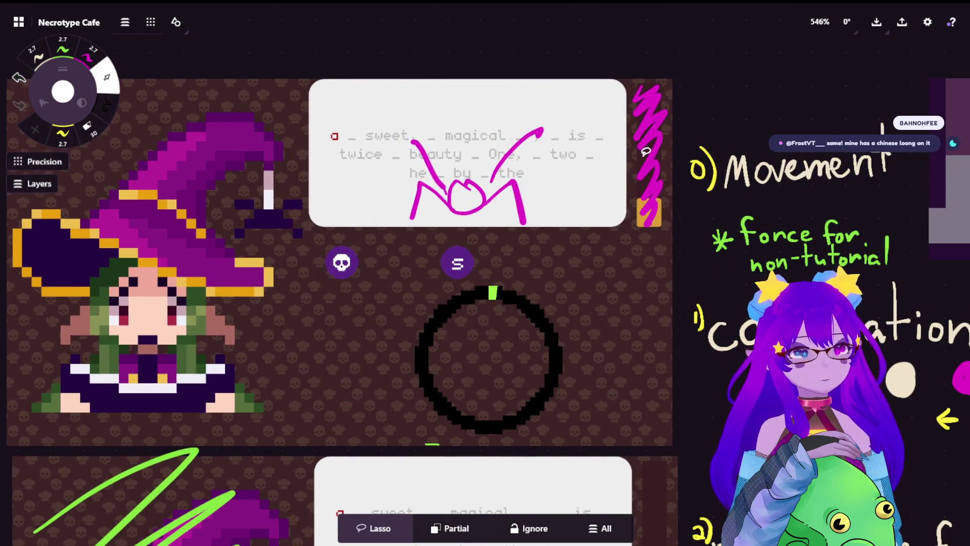
scroll(636, 217, left, 2)
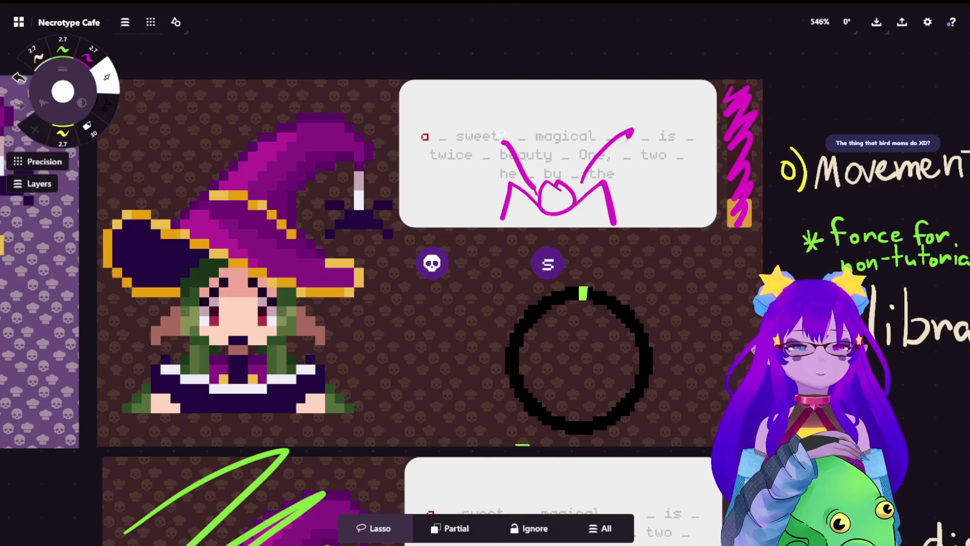
scroll(485, 304, up, 3)
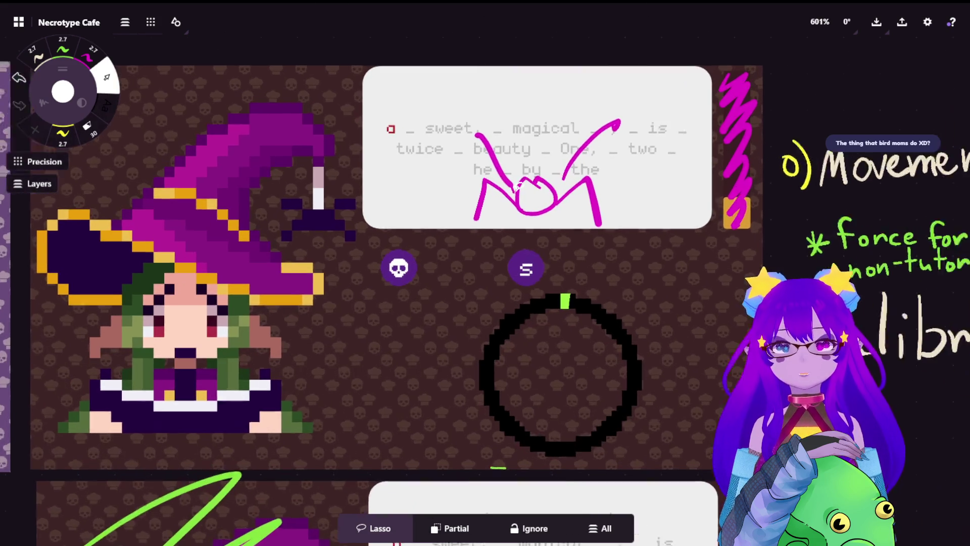
Pan and zoom across the Hold [Q - Physical] screenshot, then over to the calibration notes
scroll(561, 277, right, 3)
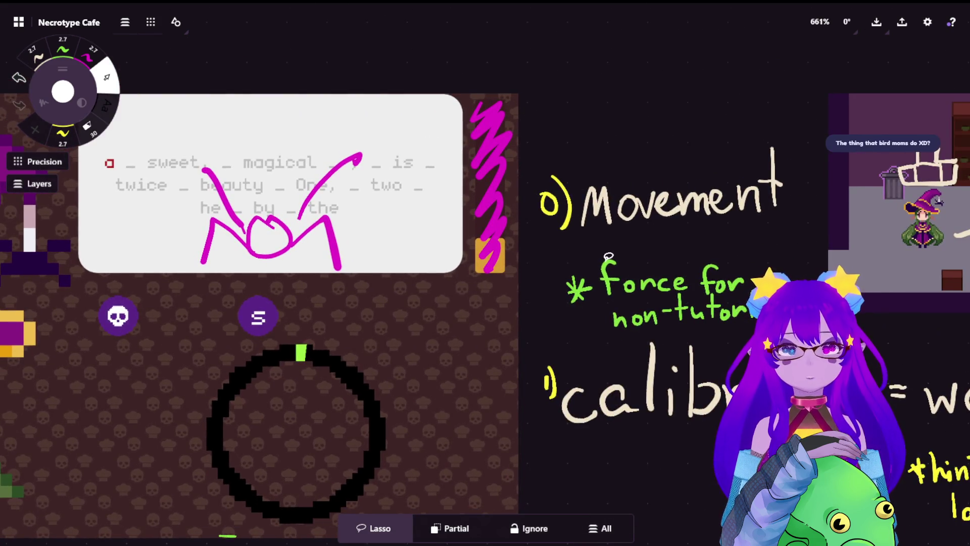
scroll(843, 180, right, 10)
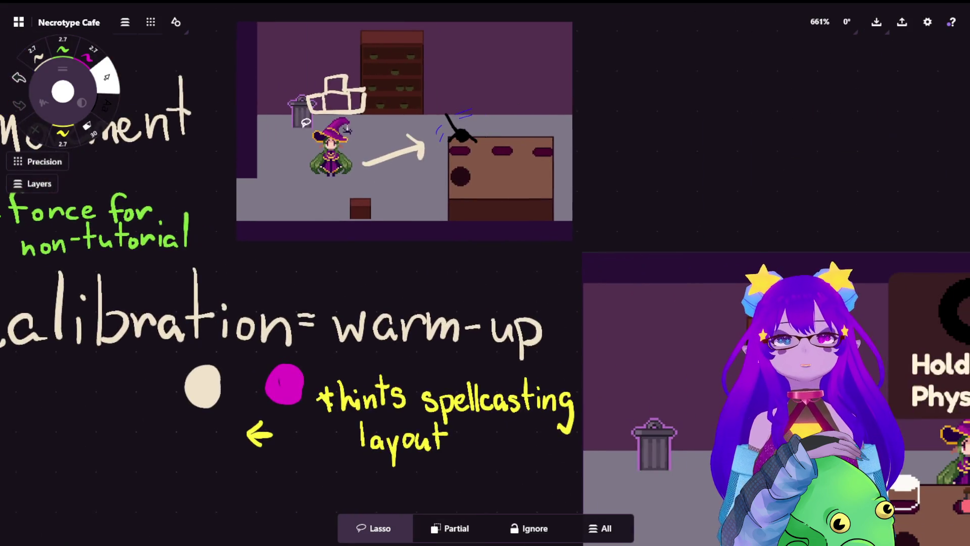
scroll(843, 180, down, 3)
scroll(485, 273, up, 3)
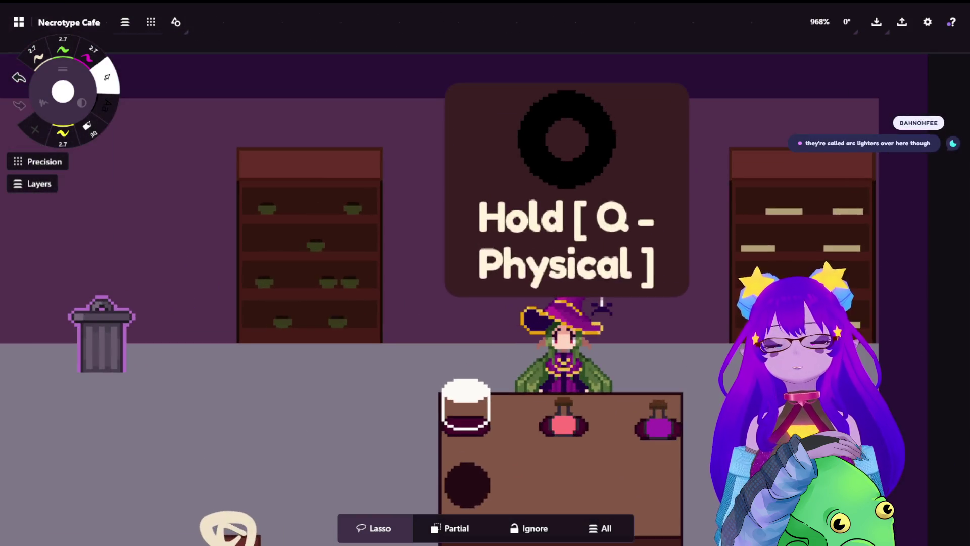
scroll(385, 173, down, 2)
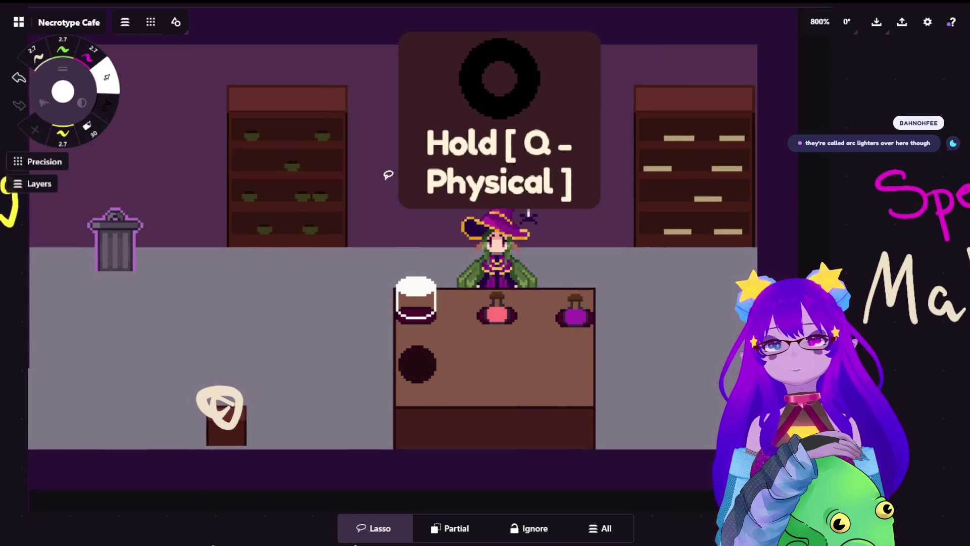
scroll(325, 174, down, 1)
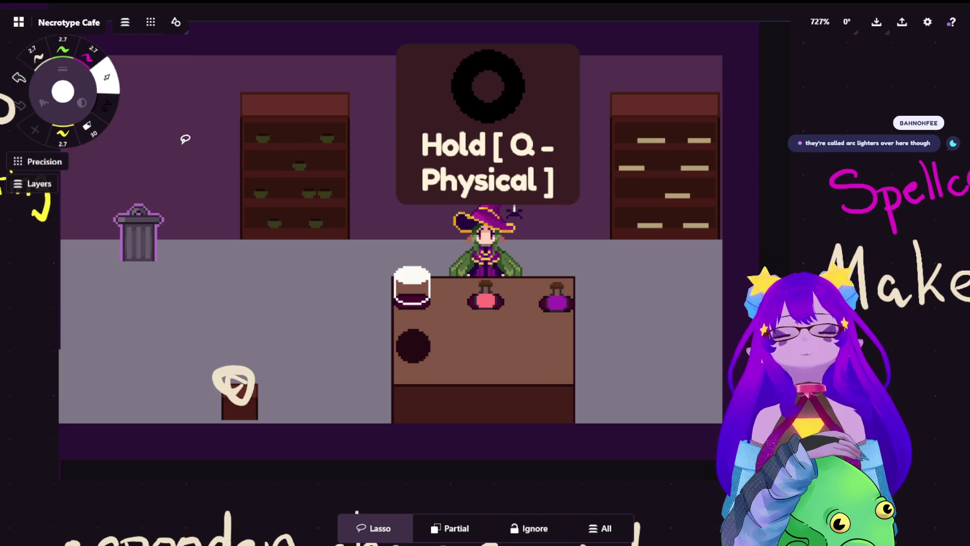
drag(185, 139, 274, 157)
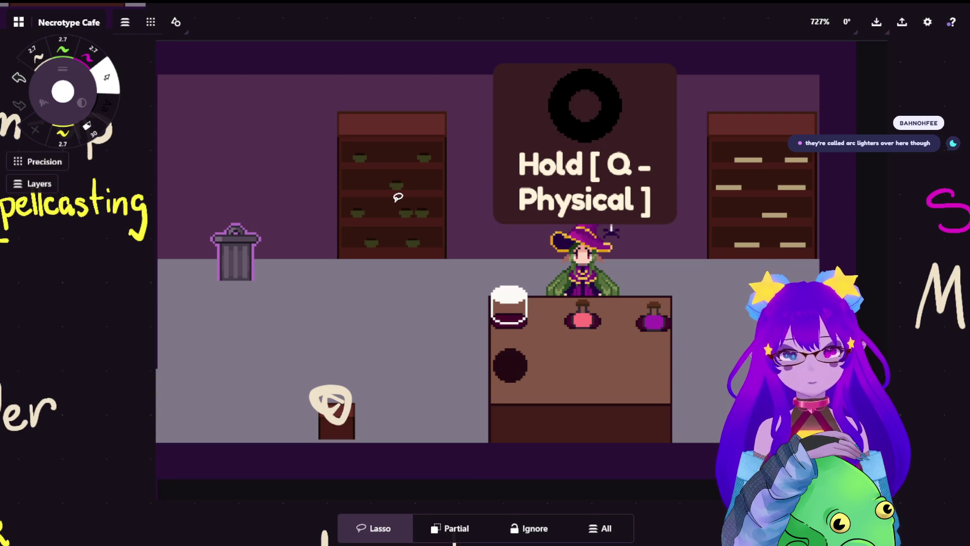
scroll(271, 210, down, 2)
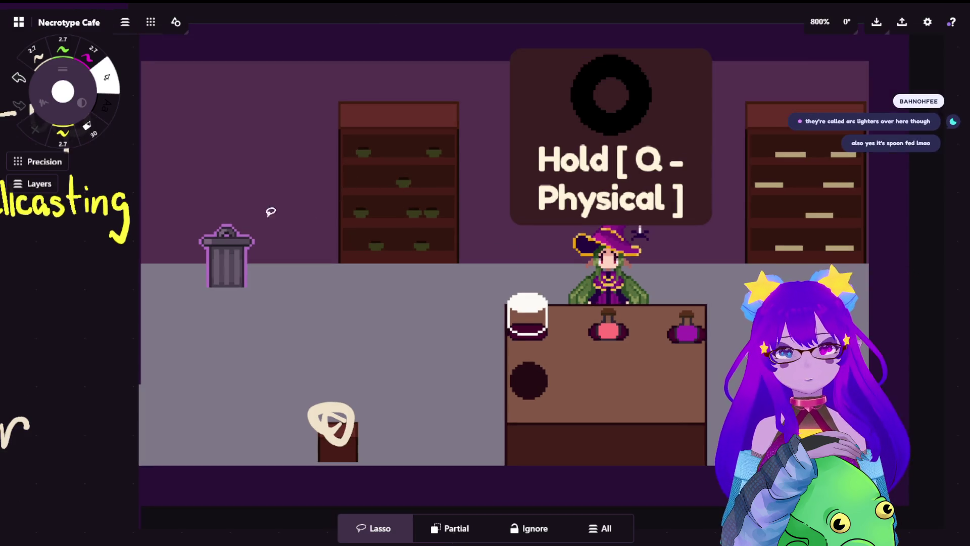
scroll(144, 254, left, 8)
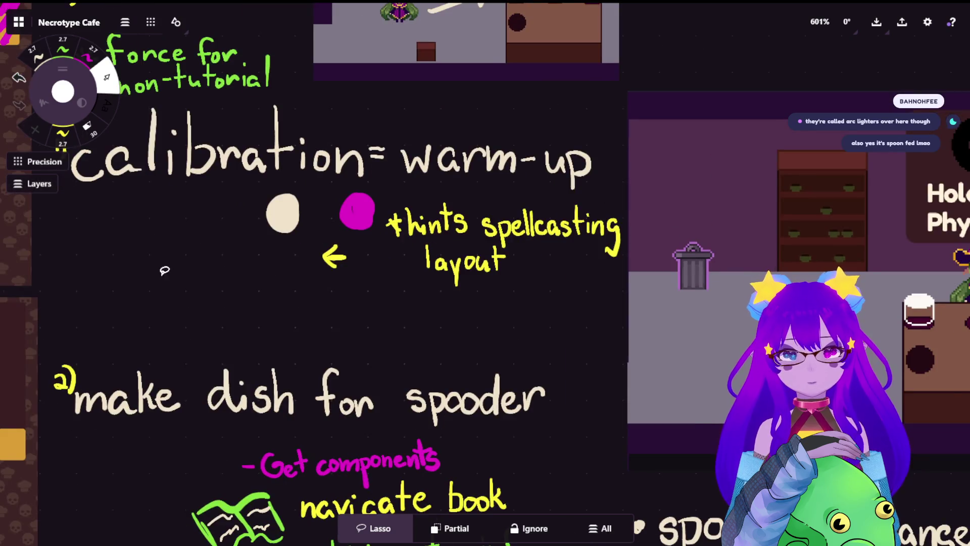
Move past the calibration notes and zoom in on the FLAVORS screenshot and Interact note
drag(165, 271, 642, 275)
scroll(642, 275, down, 3)
scroll(712, 413, up, 8)
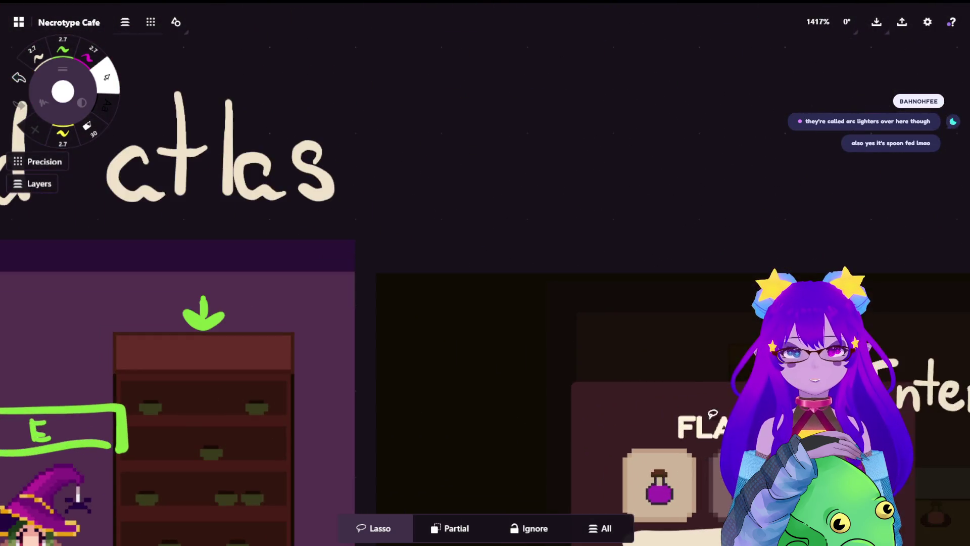
drag(713, 414, 374, 160)
scroll(346, 212, up, 1)
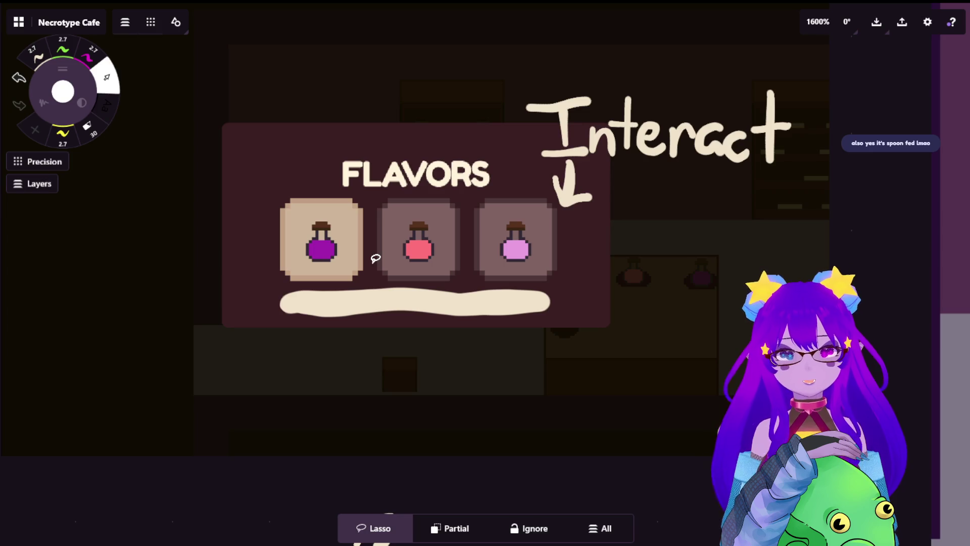
scroll(407, 209, down, 3)
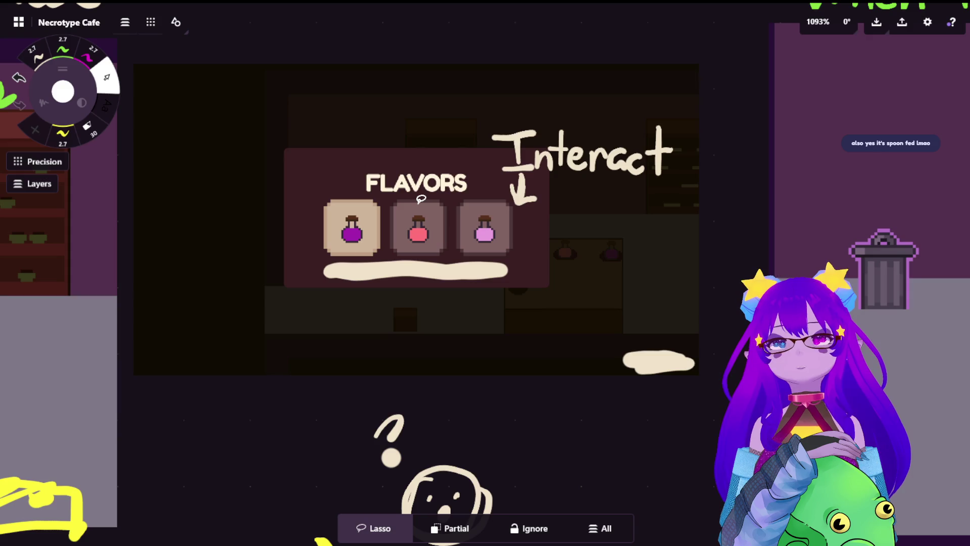
drag(335, 183, 409, 226)
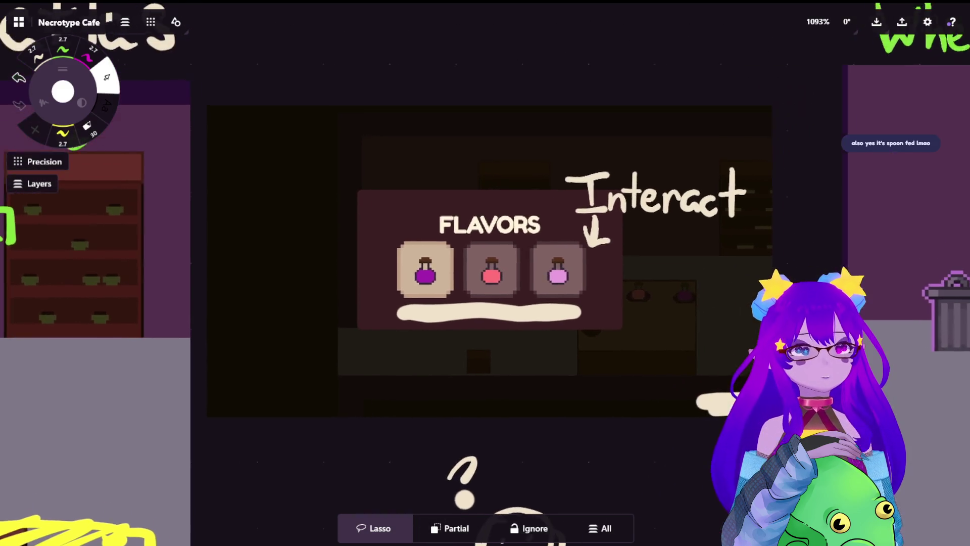
Zoom out and pan to the Necromancer book screenshot showing Unlocked 3/45
scroll(656, 296, right, 10)
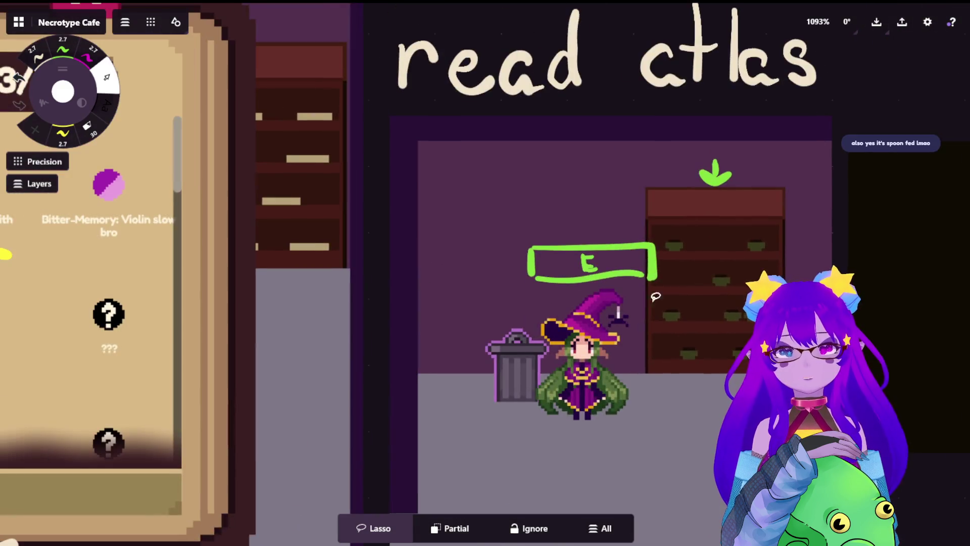
scroll(656, 296, up, 3)
scroll(656, 297, right, 4)
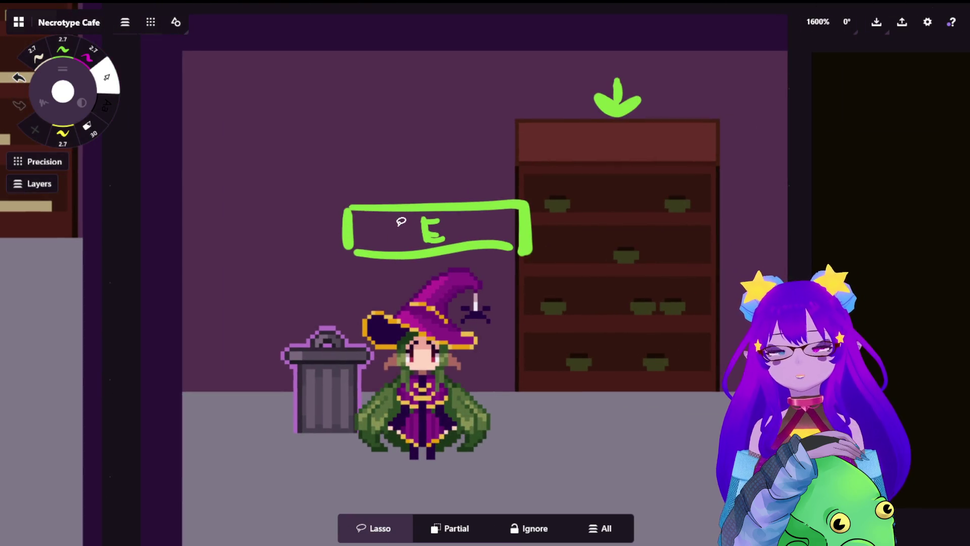
scroll(401, 222, down, 6)
scroll(451, 221, left, 8)
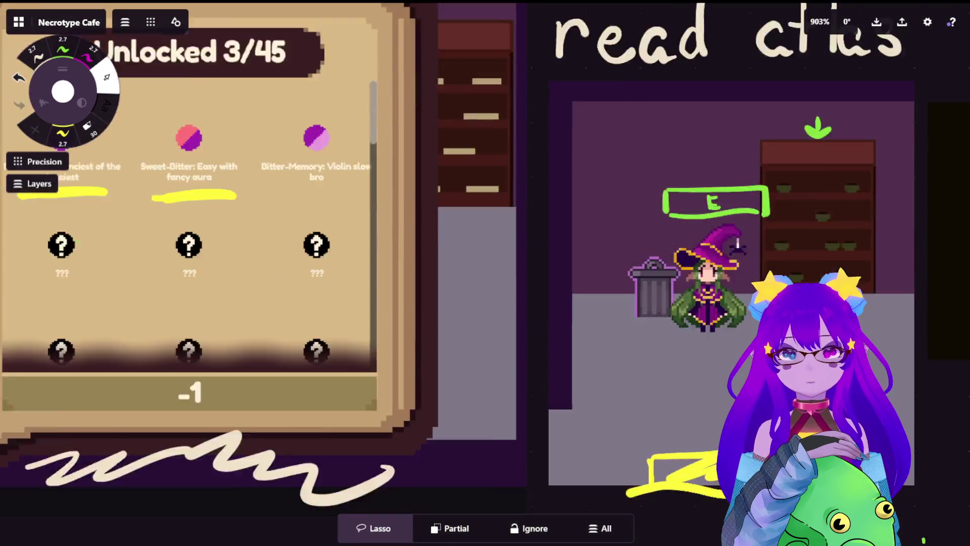
scroll(451, 221, up, 3)
scroll(451, 220, left, 3)
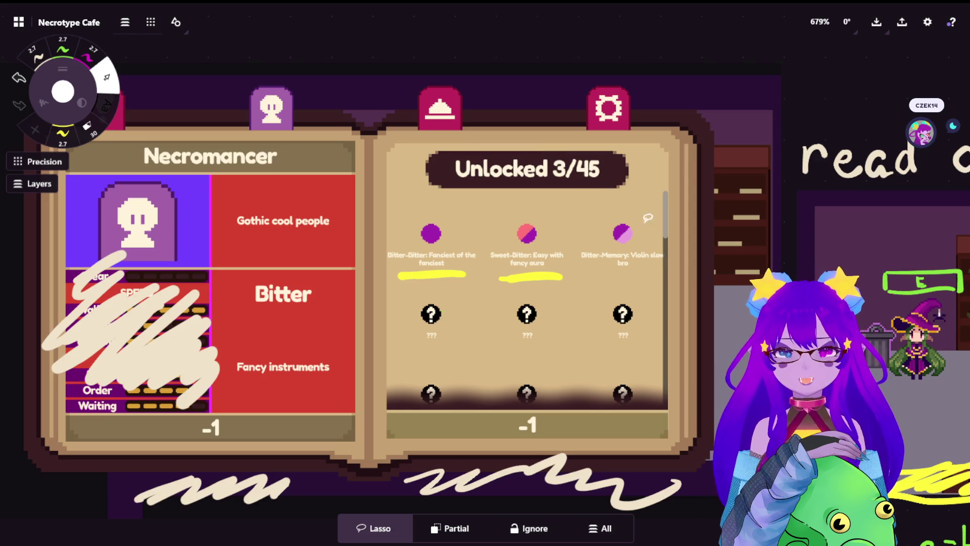
Zoom around the FLAVORS, plate-arrow and Cookie book notes
scroll(439, 243, up, 5)
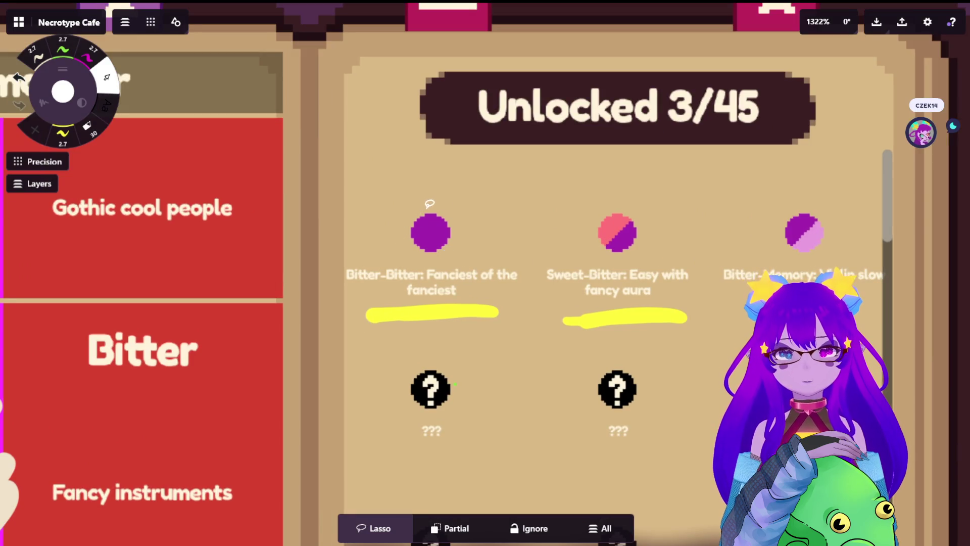
scroll(684, 236, down, 5)
scroll(786, 161, right, 10)
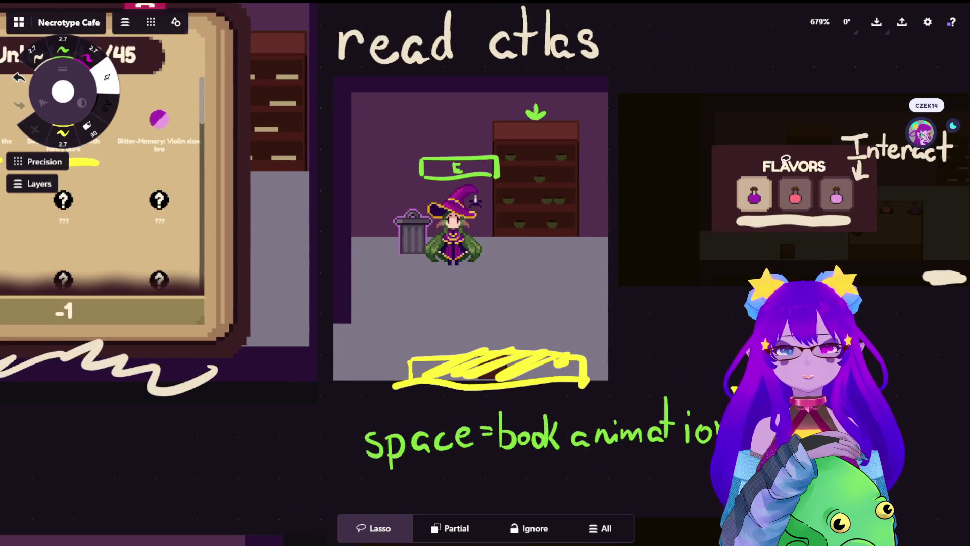
scroll(786, 159, right, 10)
scroll(321, 214, up, 5)
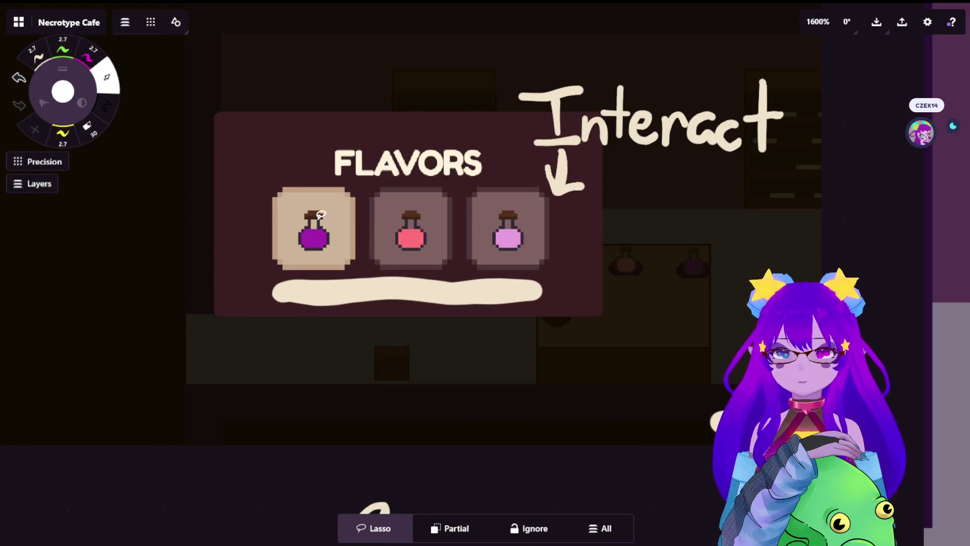
scroll(435, 222, down, 5)
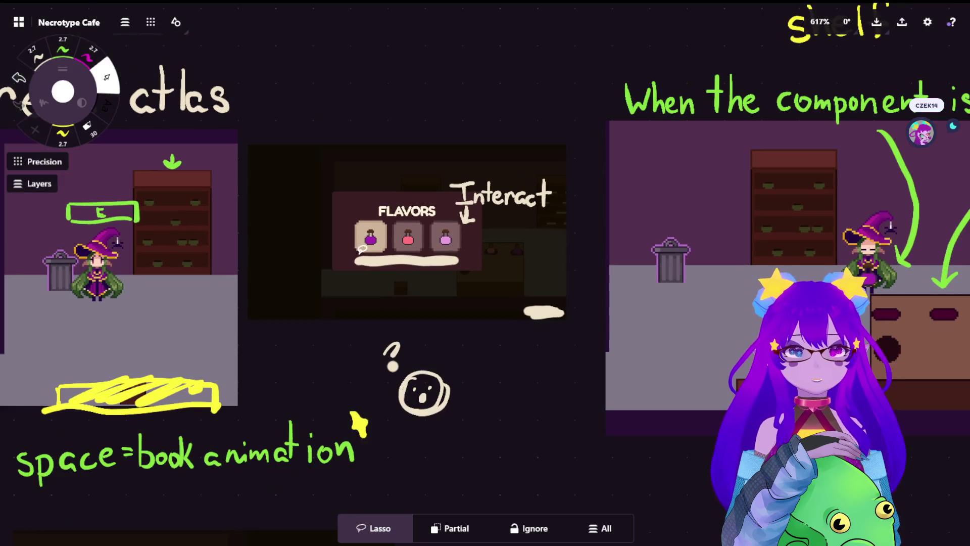
scroll(362, 248, right, 10)
scroll(413, 263, up, 4)
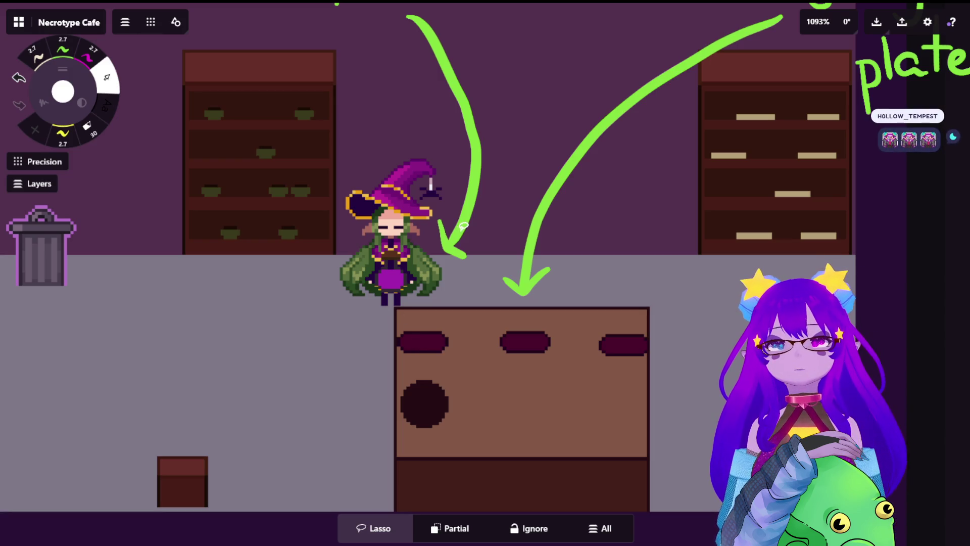
Move past the Spellcast Done notes and zoom in on the green-scribbled witch screenshot
scroll(768, 92, right, 3)
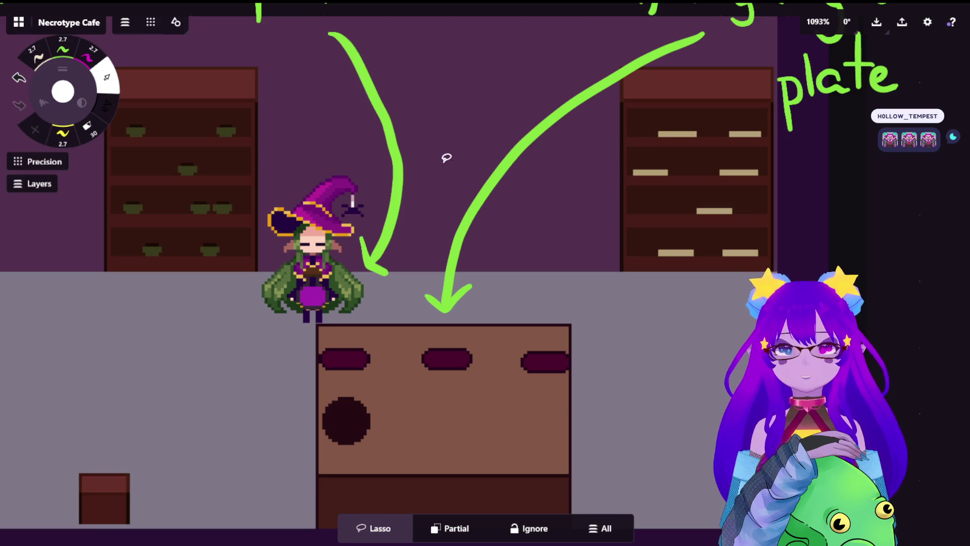
scroll(521, 298, down, 5)
scroll(531, 278, left, 10)
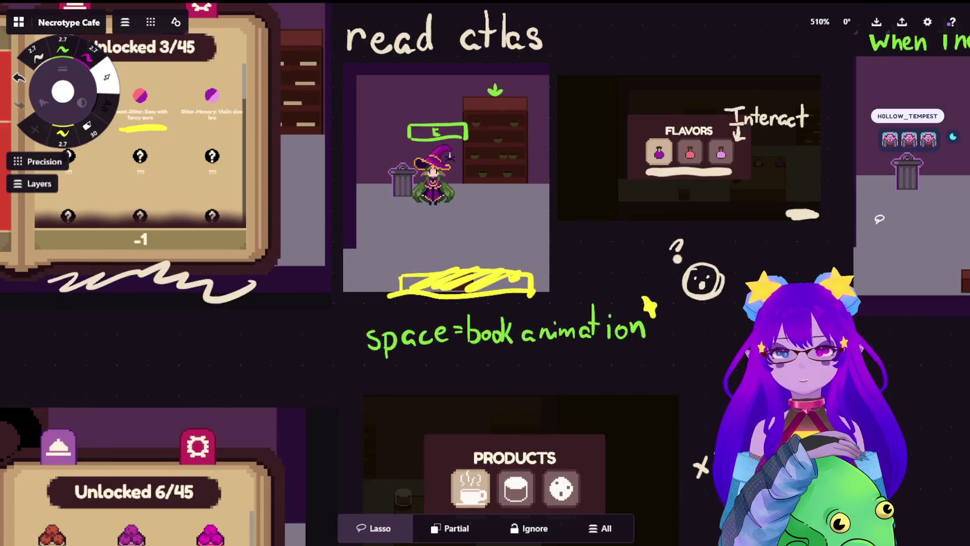
scroll(542, 258, down, 6)
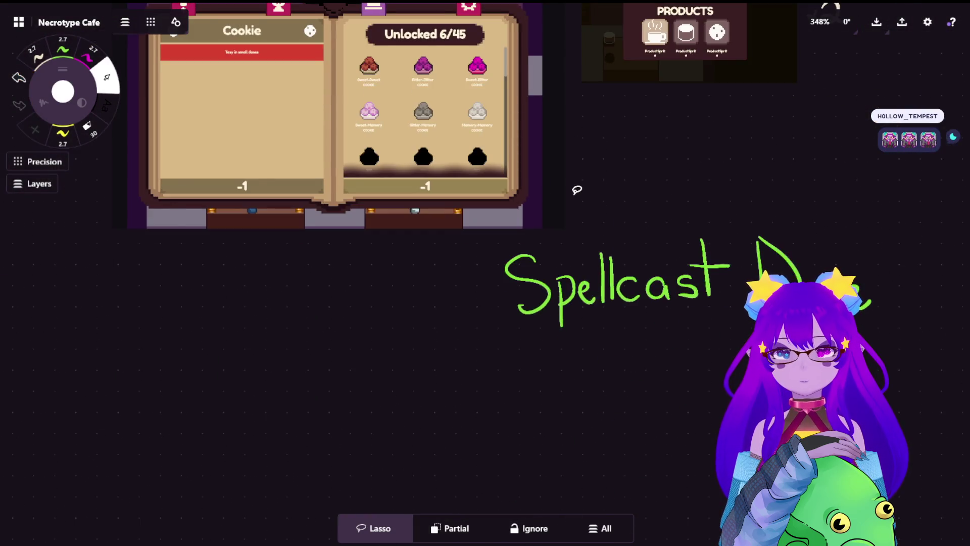
scroll(576, 187, down, 3)
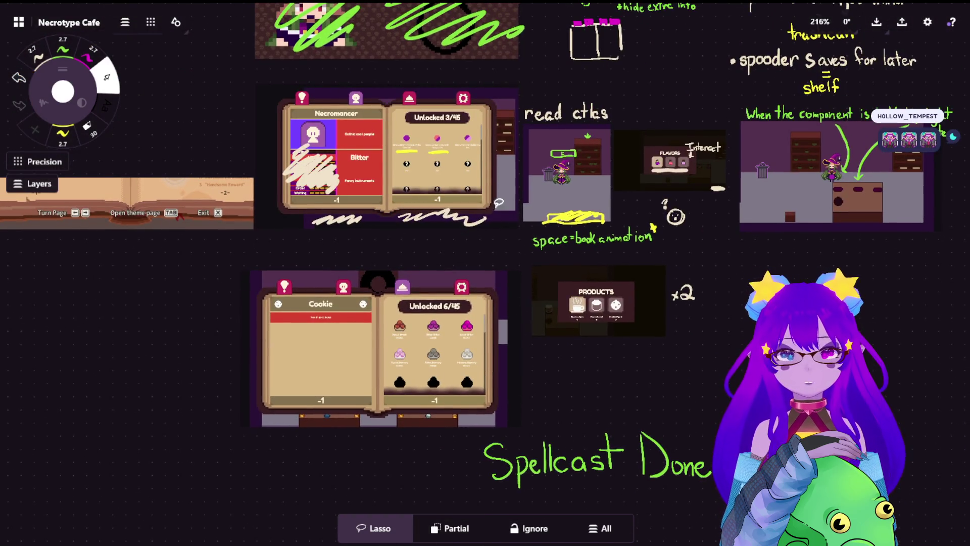
scroll(512, 231, up, 5)
scroll(418, 230, up, 3)
scroll(418, 231, up, 3)
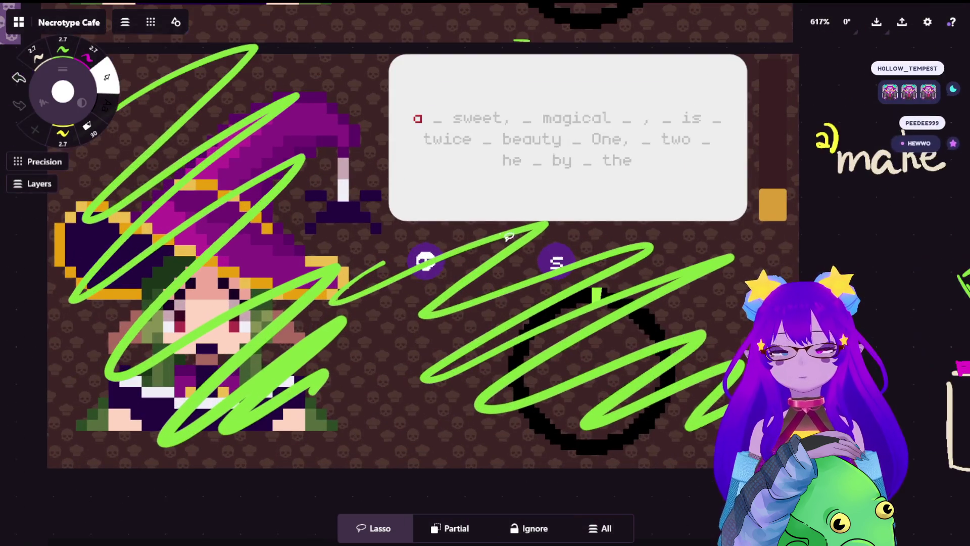
scroll(602, 243, down, 2)
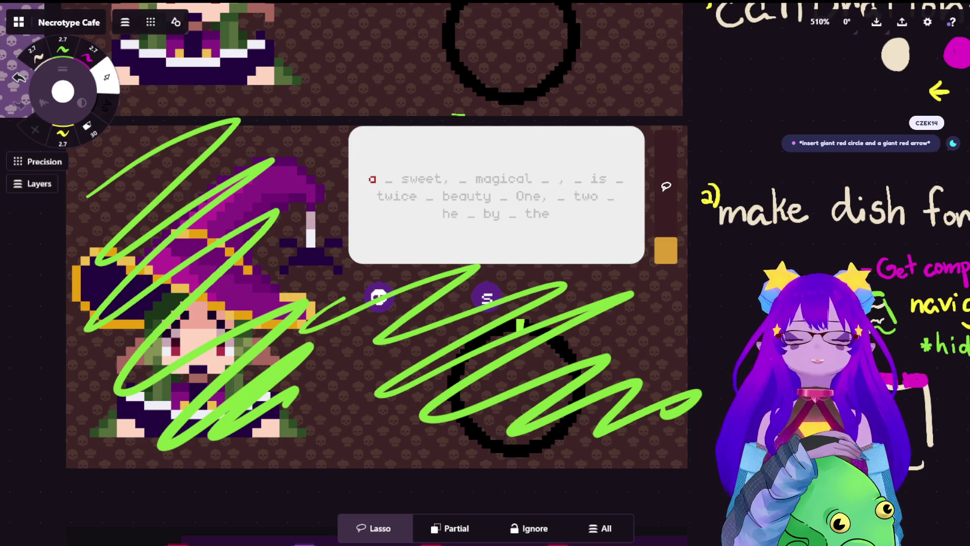
Zoom the canvas out to 216% and pan to the full tutorial plan board overview
scroll(542, 299, down, 5)
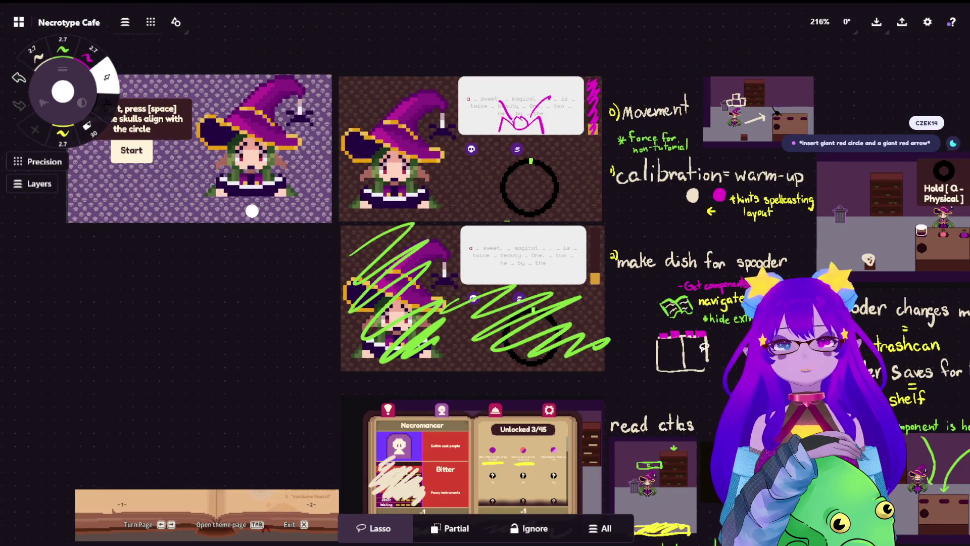
scroll(350, 398, right, 8)
scroll(350, 398, down, 3)
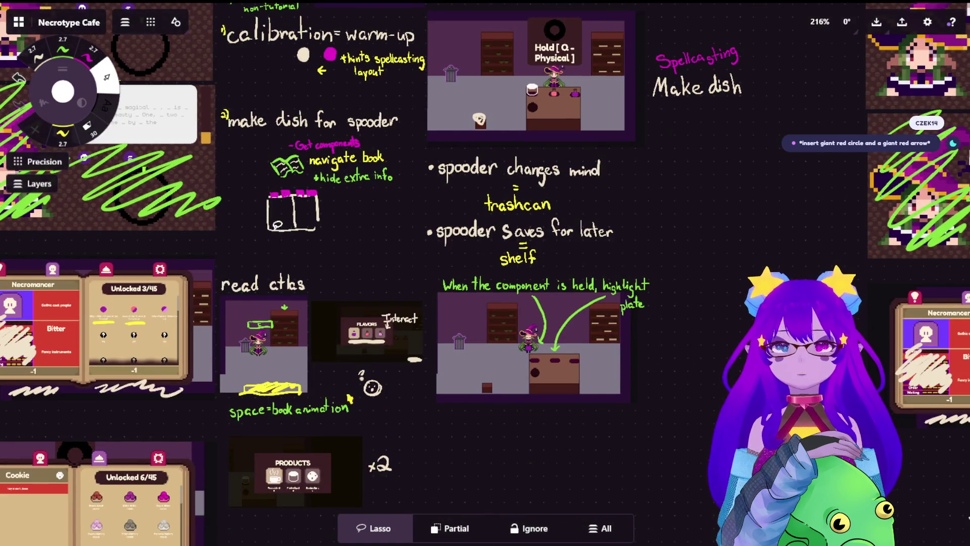
Zoom in to about 1202% on the read ctks screenshot of the witch by the trash can and shelf
scroll(578, 317, up, 6)
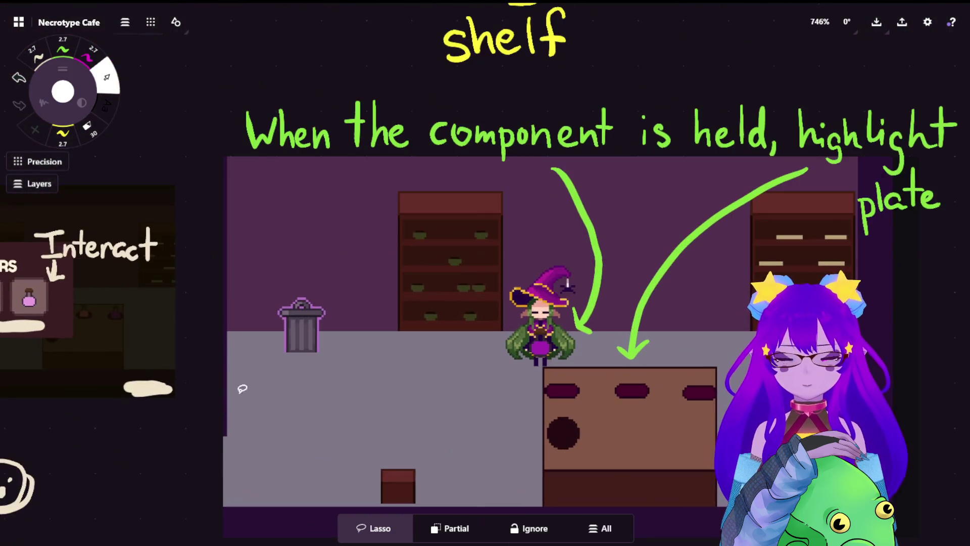
scroll(578, 354, left, 5)
scroll(578, 369, up, 3)
scroll(233, 284, left, 6)
scroll(233, 284, up, 2)
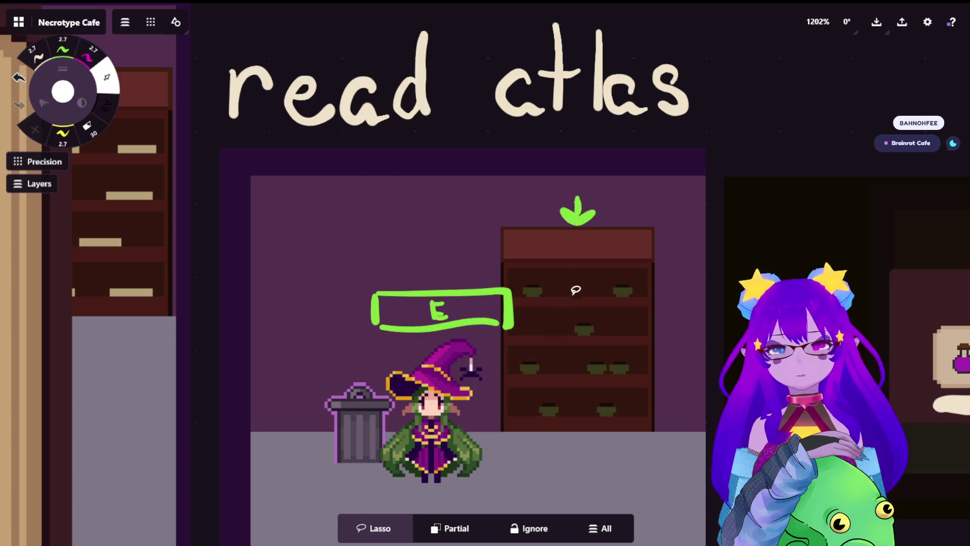
Zoom to 1600% on the green E prompt box, then back out to 463% over the book animation notes
scroll(573, 288, down, 3)
scroll(621, 71, up, 1)
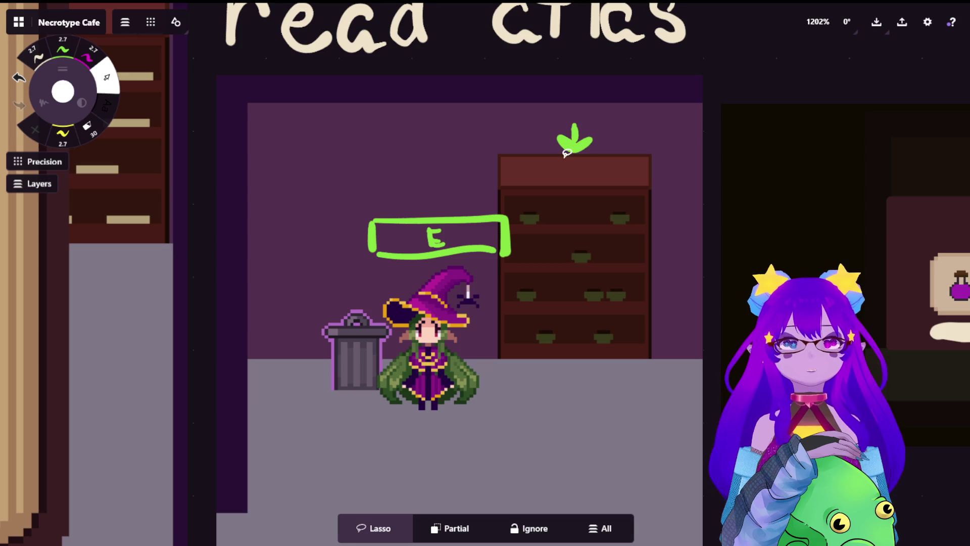
scroll(324, 376, up, 3)
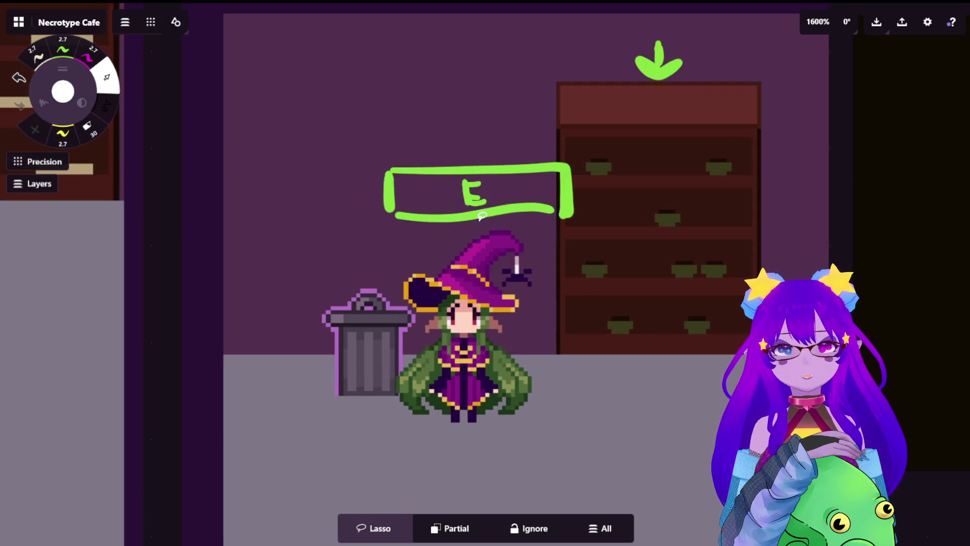
scroll(481, 215, up, 2)
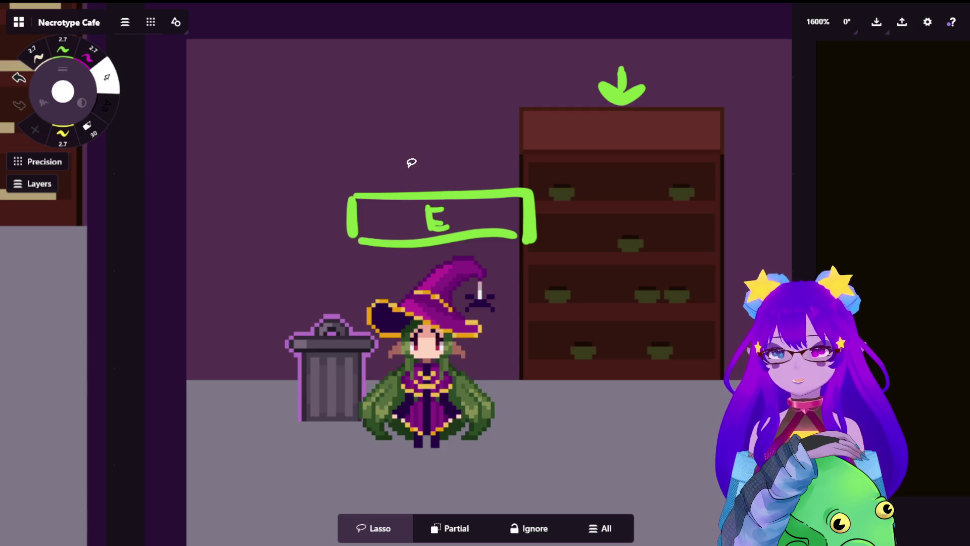
scroll(489, 206, right, 1)
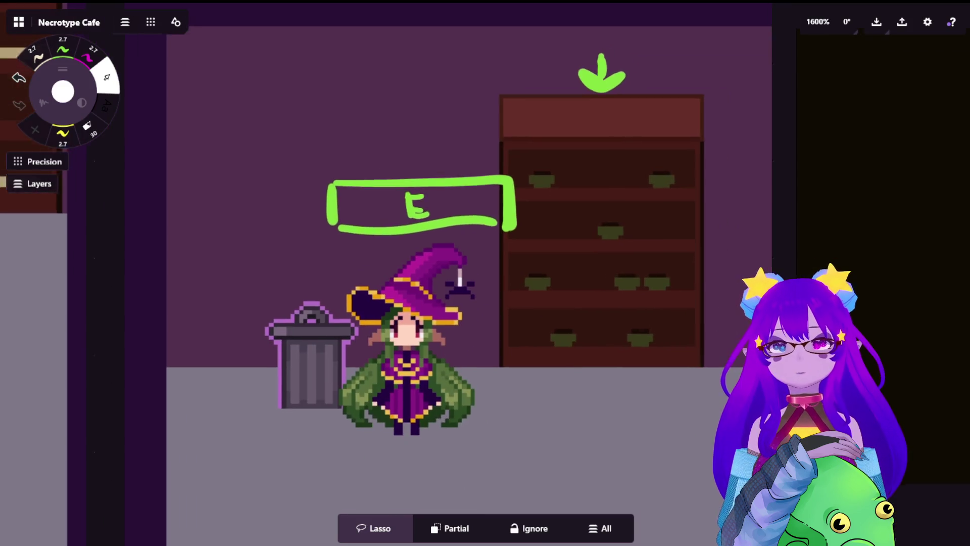
scroll(492, 196, down, 10)
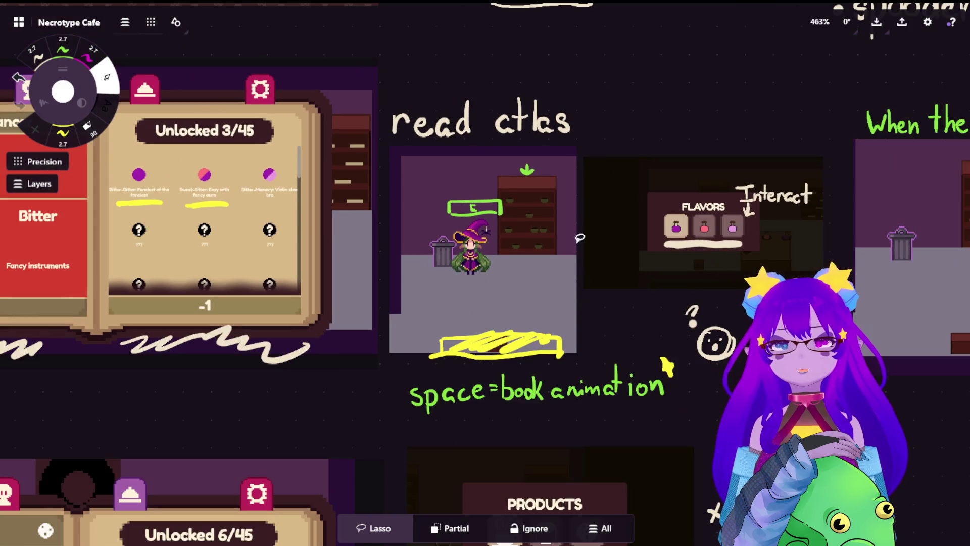
scroll(689, 333, right, 3)
Zoom in to 1600% on the FLAVORS panel with its three potion choices and Interact note
scroll(689, 333, up, 5)
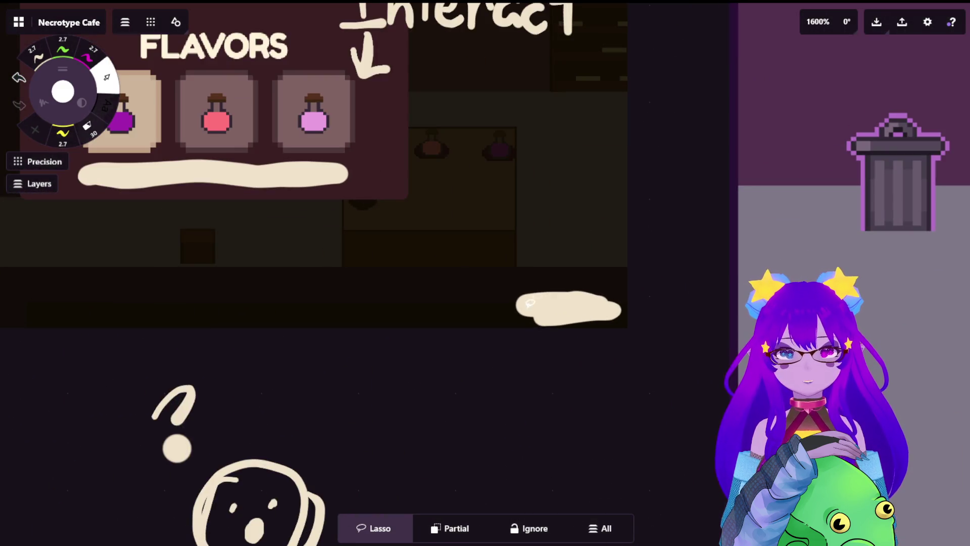
scroll(516, 247, up, 5)
scroll(515, 247, left, 5)
scroll(310, 234, left, 5)
scroll(310, 234, up, 2)
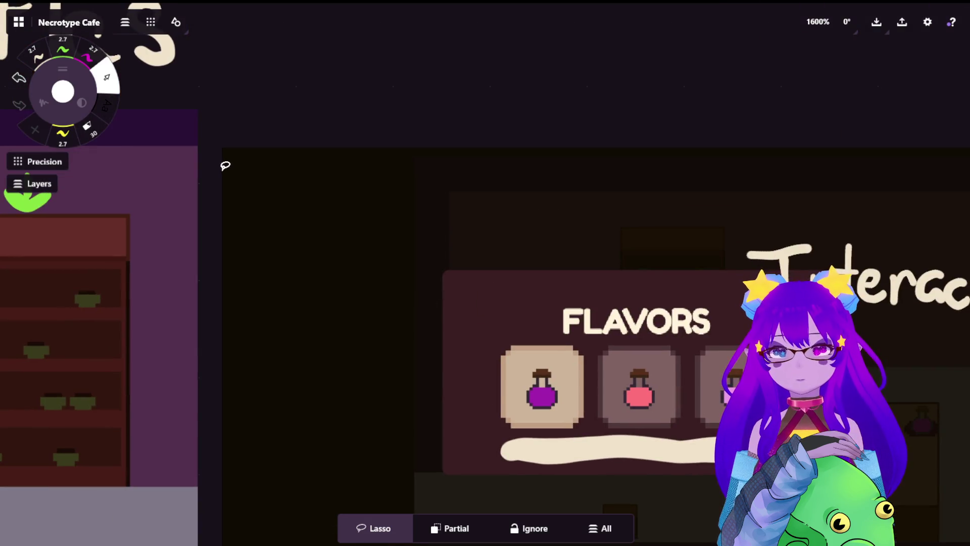
Pan around the FLAVORS panel, then zoom back out to the 216% spellcasting board overview
scroll(635, 306, down, 1)
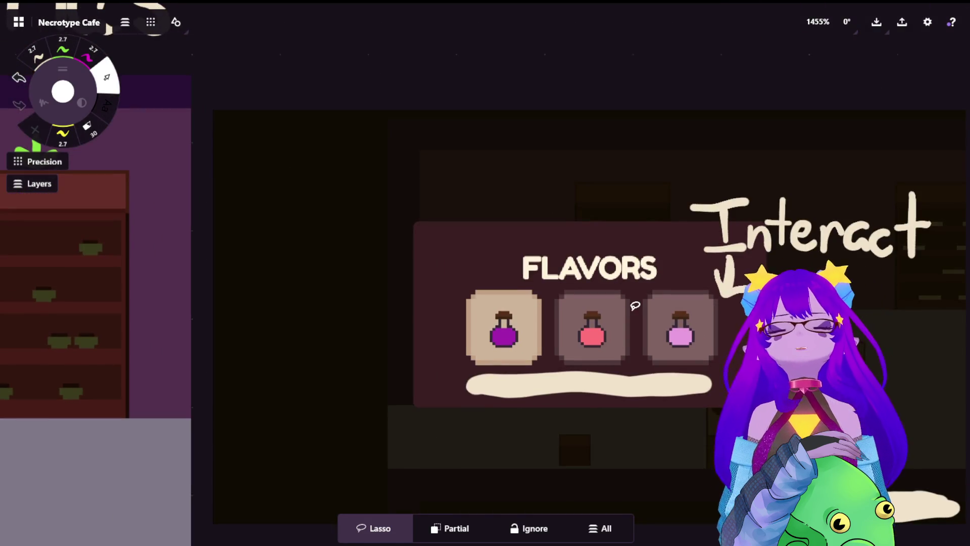
scroll(620, 291, down, 3)
scroll(620, 291, right, 3)
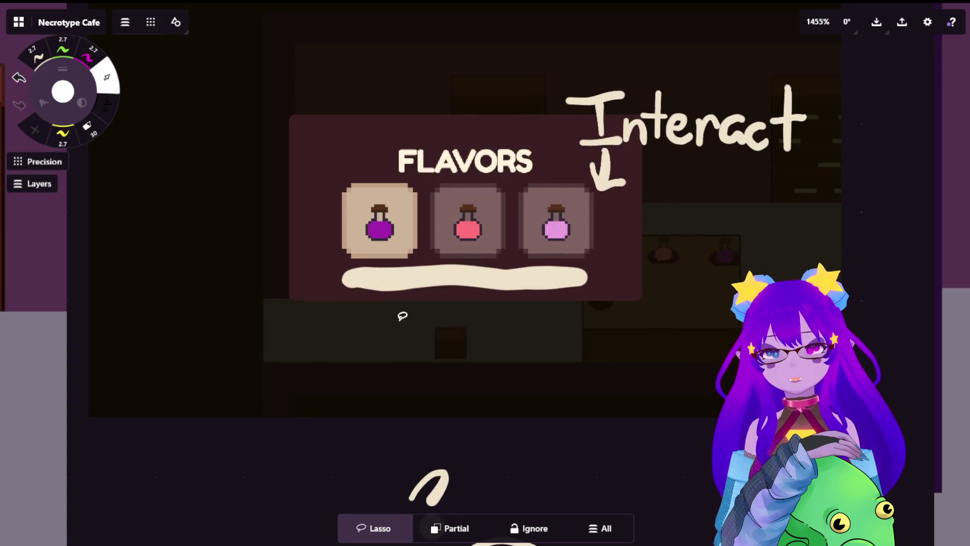
scroll(508, 198, up, 2)
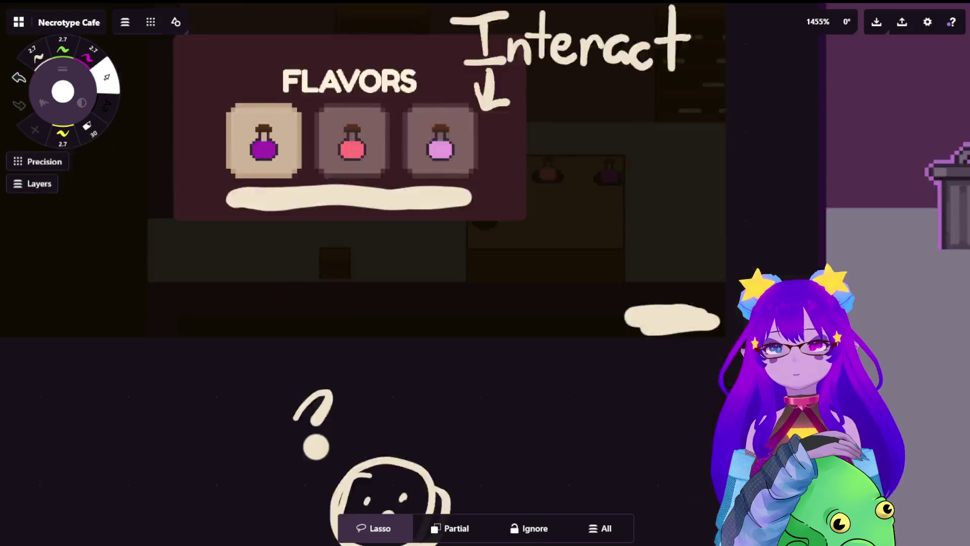
scroll(509, 198, down, 4)
scroll(509, 198, right, 3)
scroll(541, 233, down, 10)
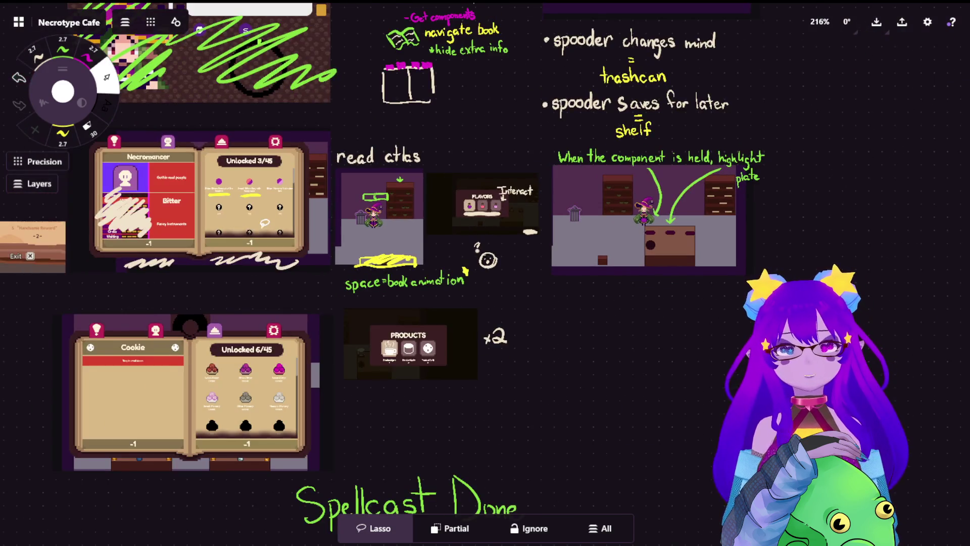
scroll(514, 347, left, 3)
Zoom to 561% then 1322% on the Turn Page / Open theme page / Exit strip, then out to 238%
scroll(514, 347, up, 5)
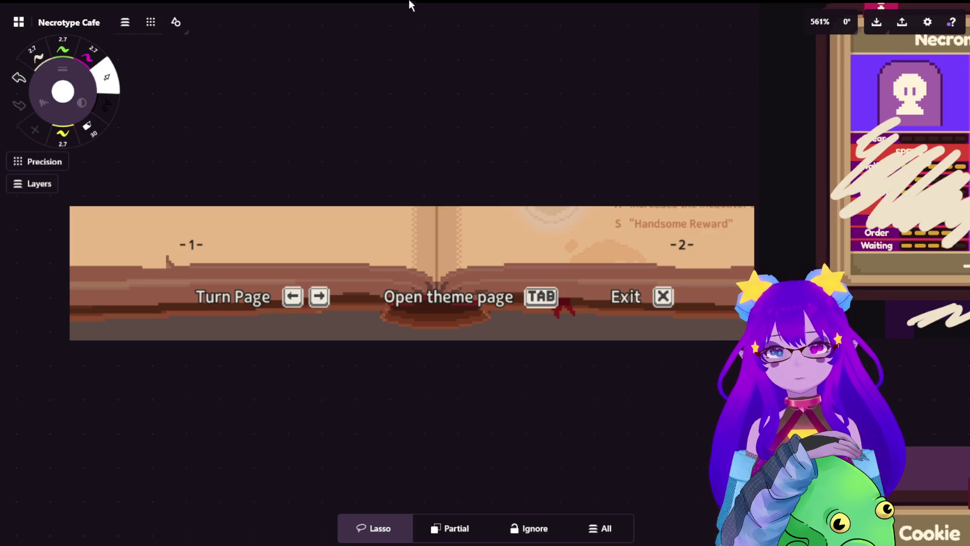
scroll(408, 275, down, 2)
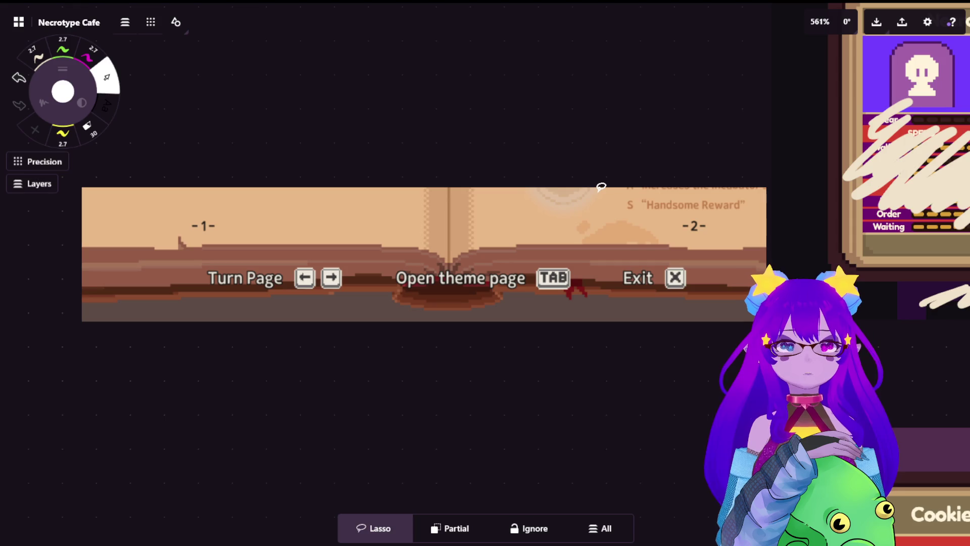
scroll(363, 215, up, 5)
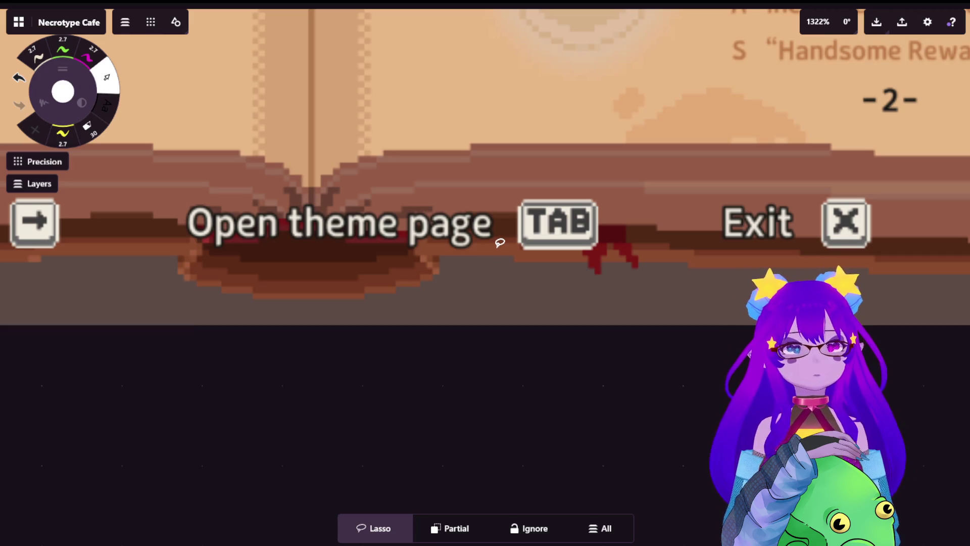
scroll(500, 243, down, 3)
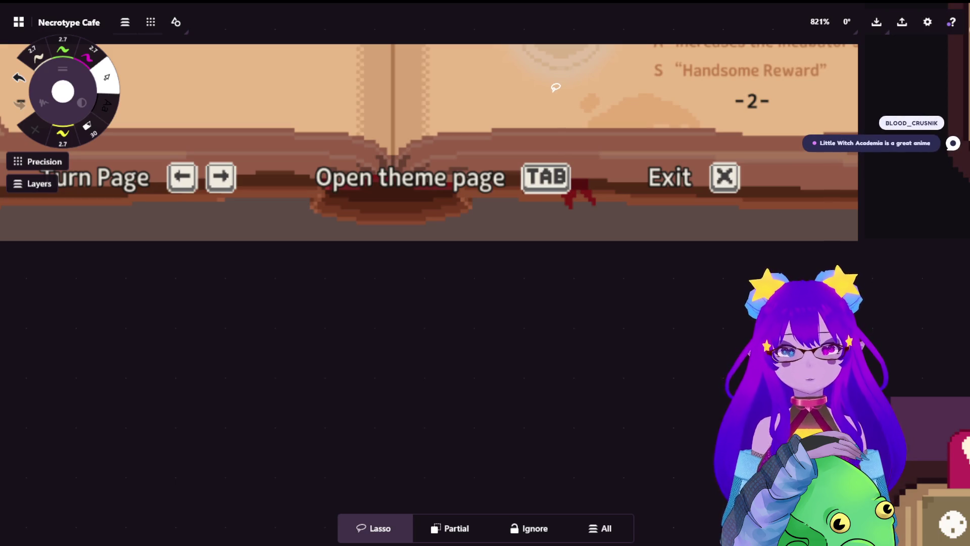
scroll(510, 160, down, 5)
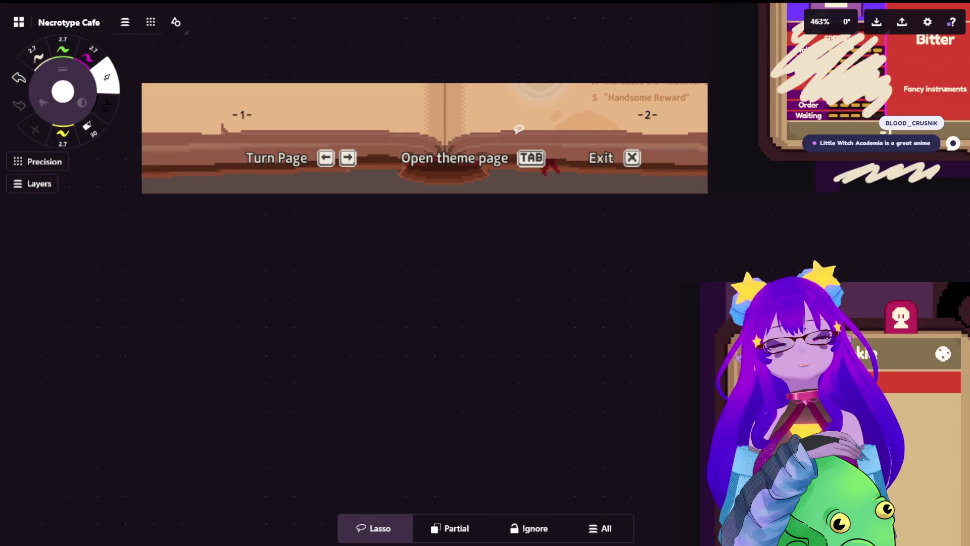
scroll(286, 218, down, 2)
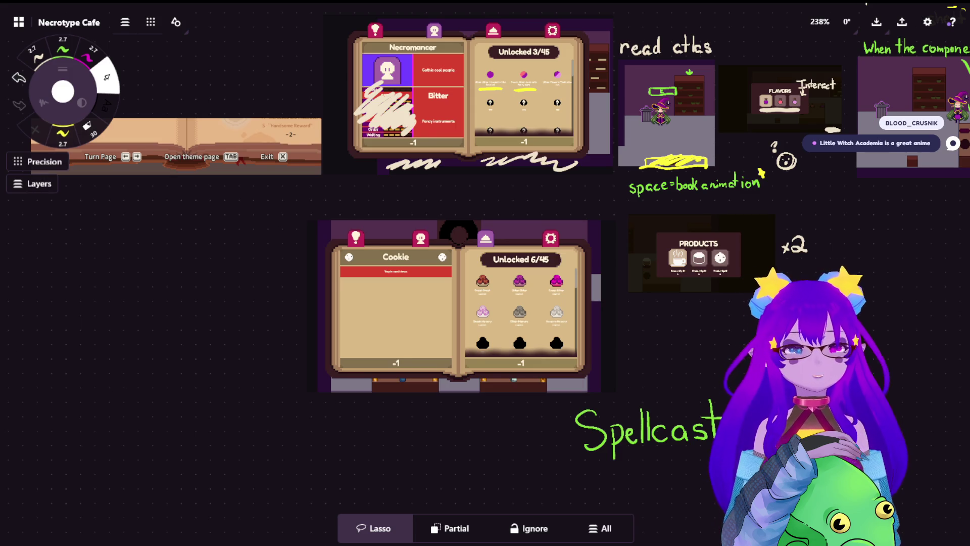
Zoom out to 12%, pan to the Ghosts area, and zoom in to 83% on the grey witch sprite sheet
scroll(263, 246, down, 8)
drag(555, 344, 456, 78)
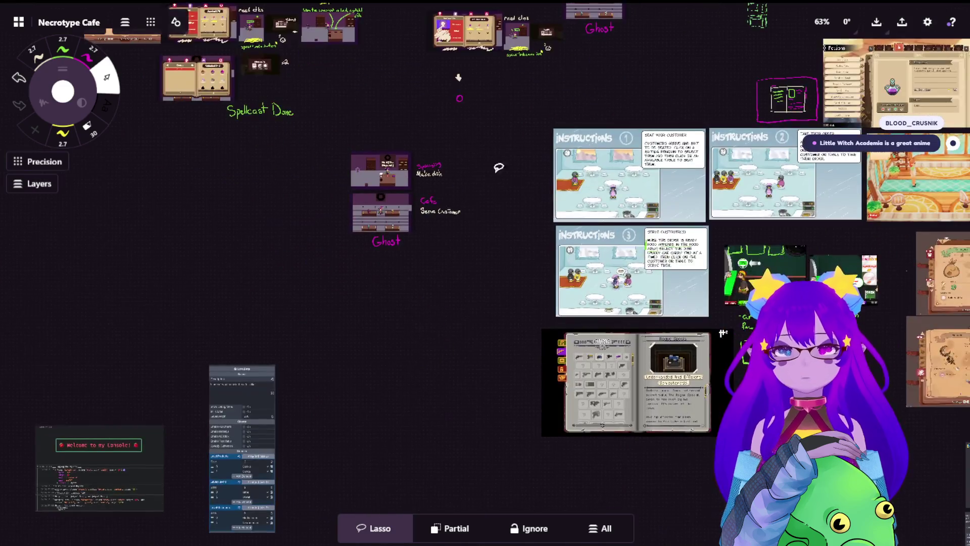
scroll(635, 285, down, 6)
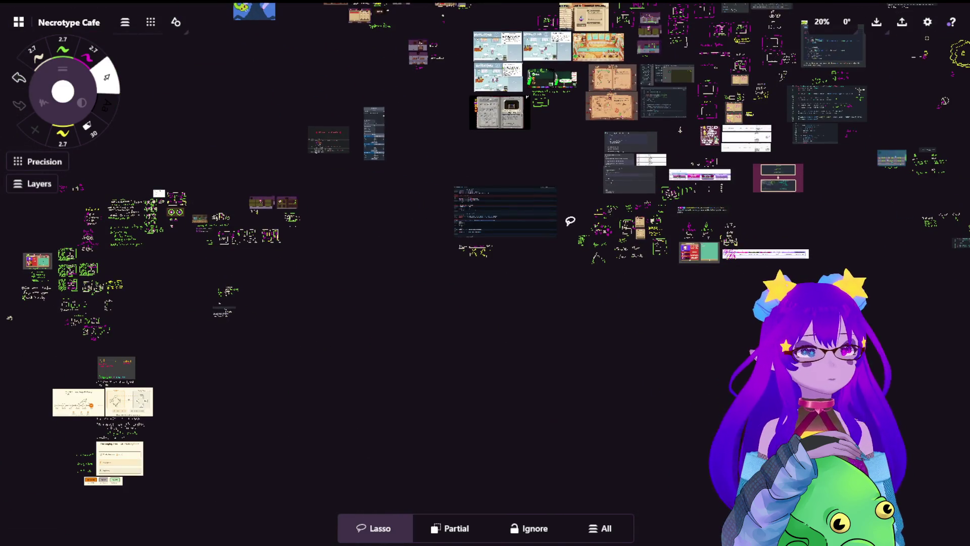
scroll(622, 226, down, 3)
mouse_move(816, 279)
mouse_down()
mouse_move(510, 145)
mouse_move(488, 275)
mouse_up()
mouse_move(604, 194)
mouse_down()
mouse_move(422, 339)
mouse_move(184, 363)
mouse_up()
scroll(542, 174, up, 5)
scroll(541, 174, up, 5)
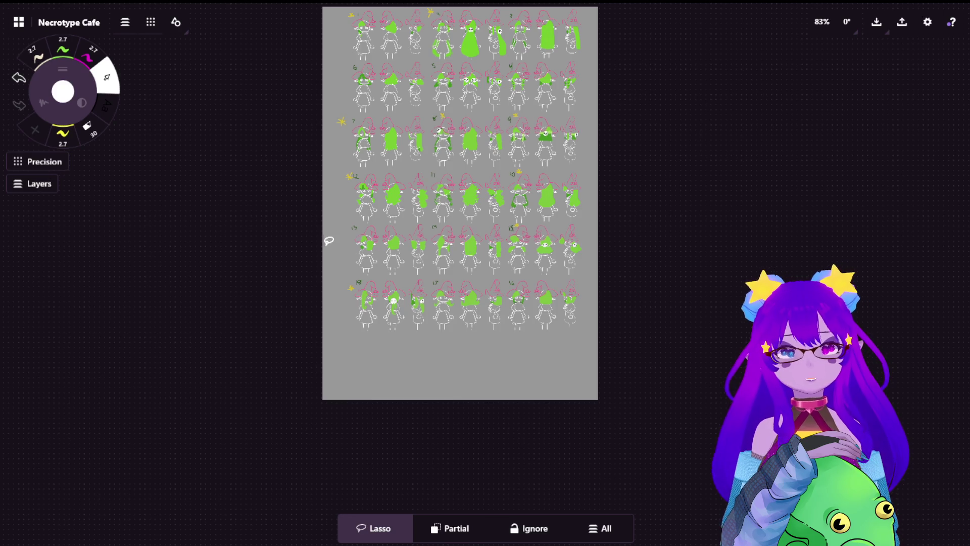
scroll(275, 342, up, 6)
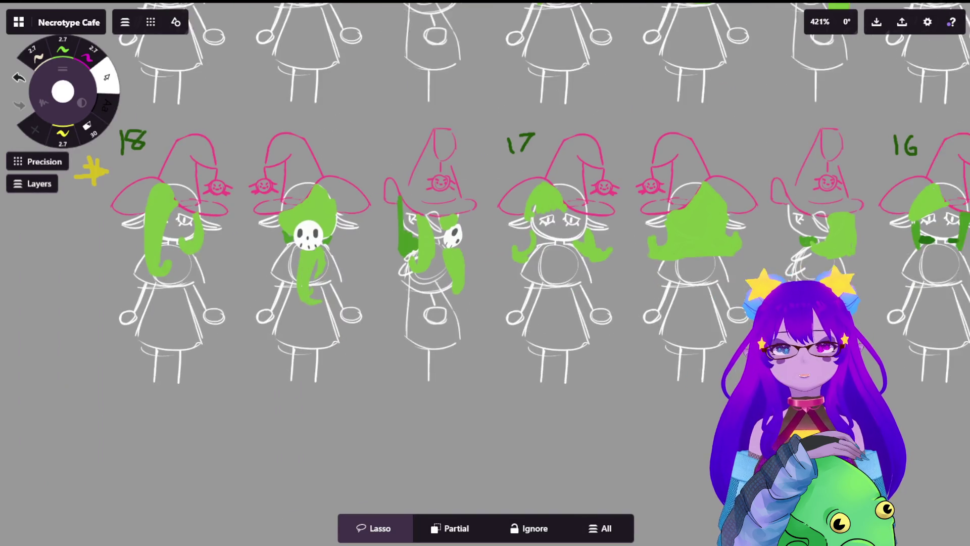
scroll(435, 314, right, 10)
scroll(448, 165, up, 5)
scroll(435, 273, down, 5)
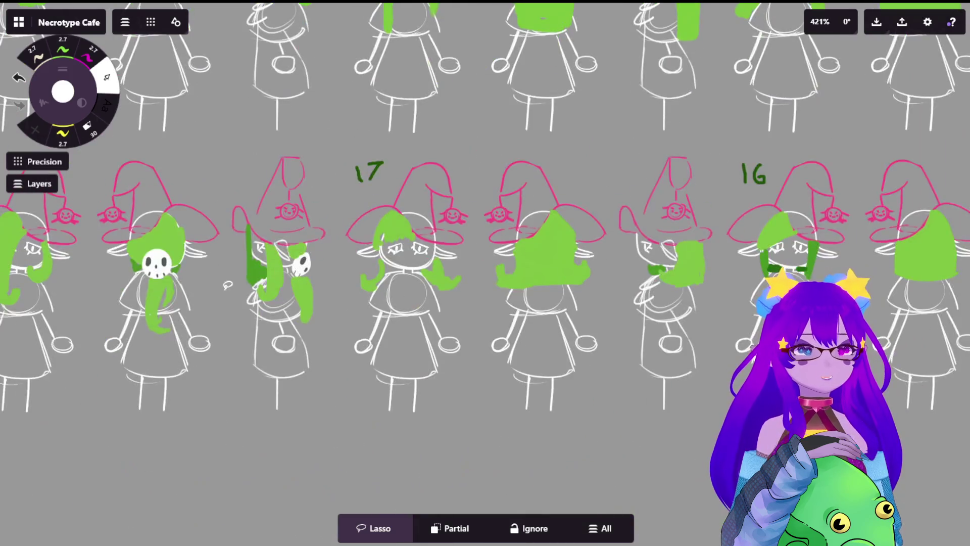
scroll(435, 273, left, 9)
scroll(353, 227, up, 5)
scroll(250, 277, up, 2)
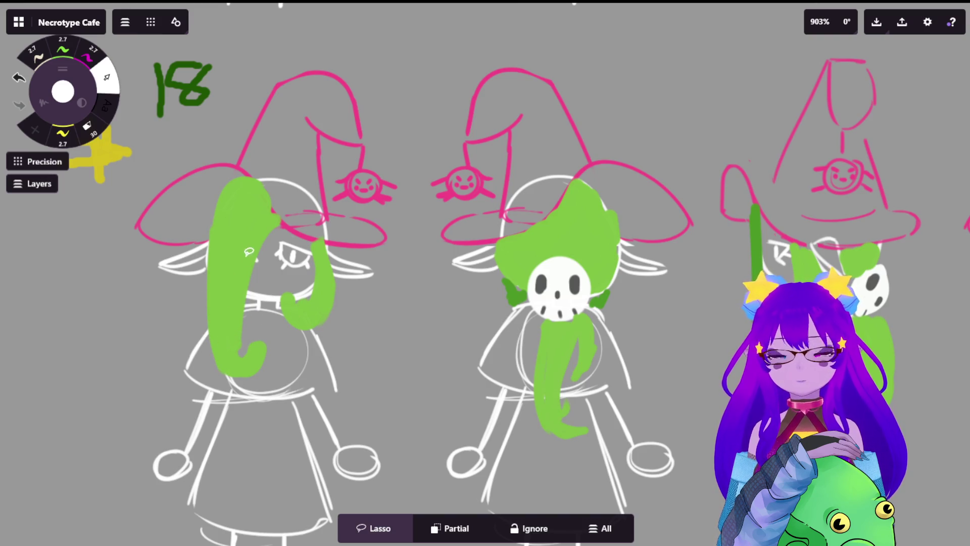
scroll(331, 284, down, 10)
scroll(450, 199, down, 5)
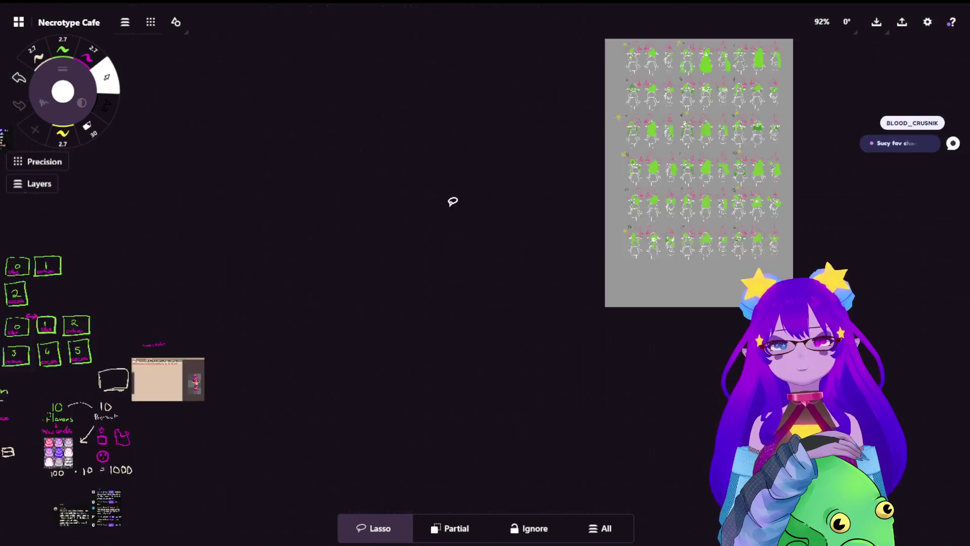
Zoom out to 27%, pan to the Tutorial heading, and zoom in to 262% on the Mechanics list
scroll(520, 214, left, 8)
scroll(394, 235, left, 10)
scroll(394, 235, down, 6)
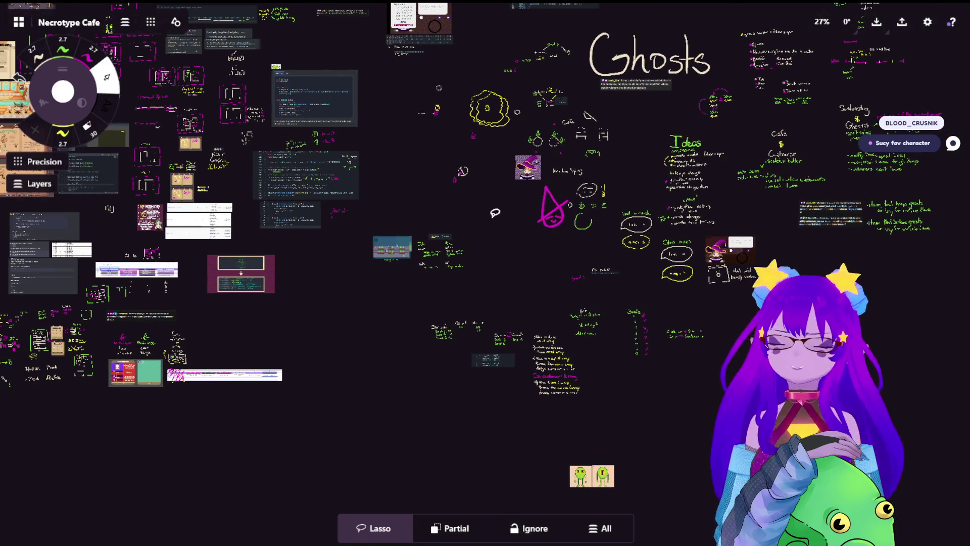
scroll(277, 310, left, 15)
scroll(277, 309, up, 3)
scroll(246, 242, left, 10)
scroll(247, 242, down, 2)
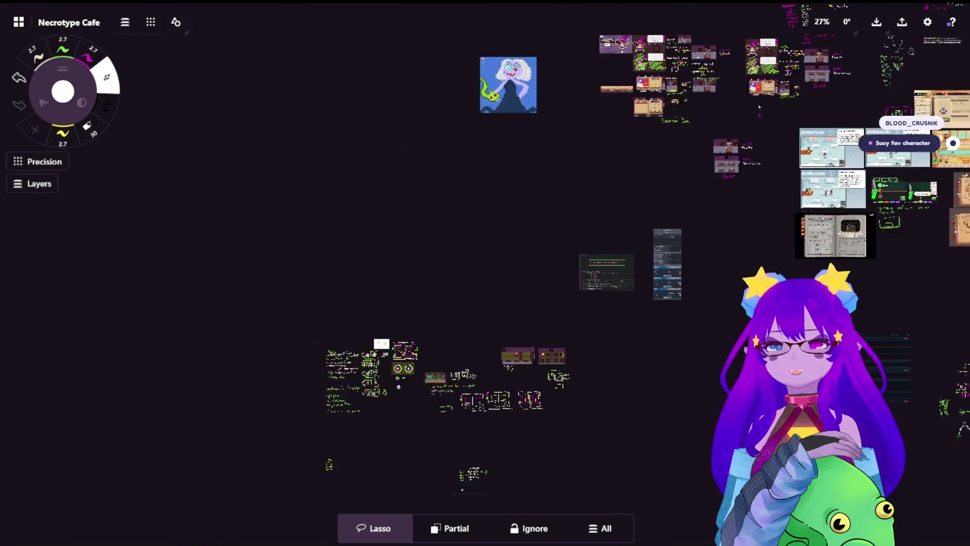
scroll(585, 187, right, 10)
scroll(585, 187, up, 5)
scroll(585, 188, up, 15)
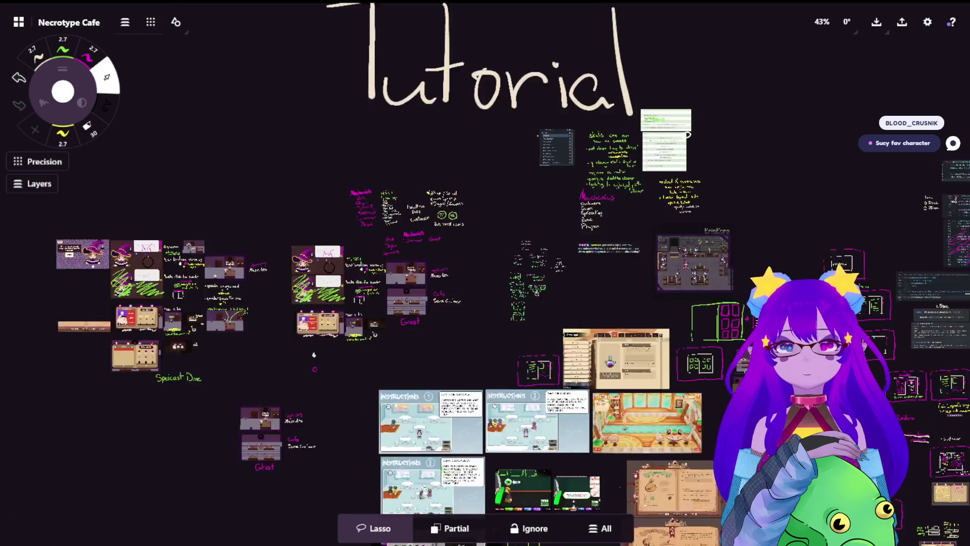
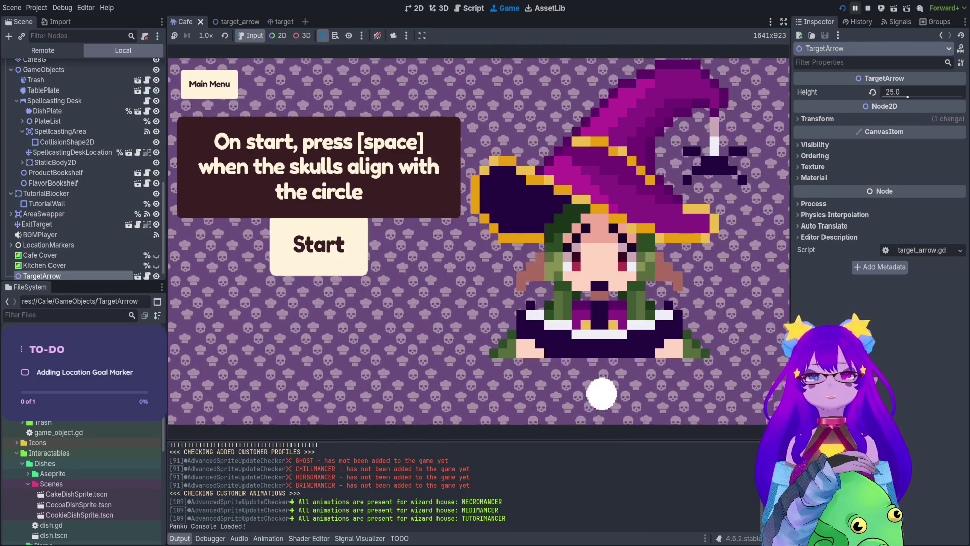
Stop the running game and open the target scene
key(F8)
click(282, 24)
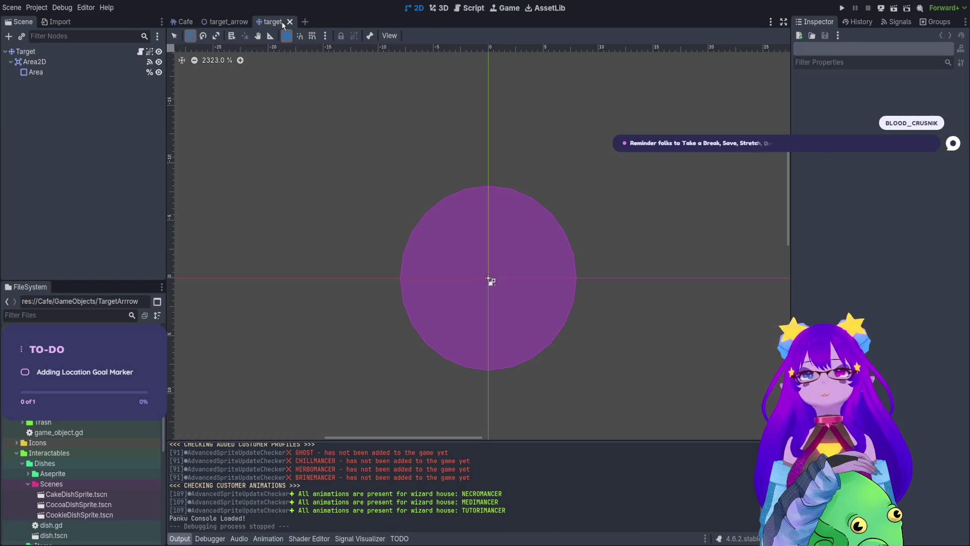
scroll(555, 147, down, 3)
Inspect the Target node in the target_arrow scene, then return to the Cafe scene
click(224, 22)
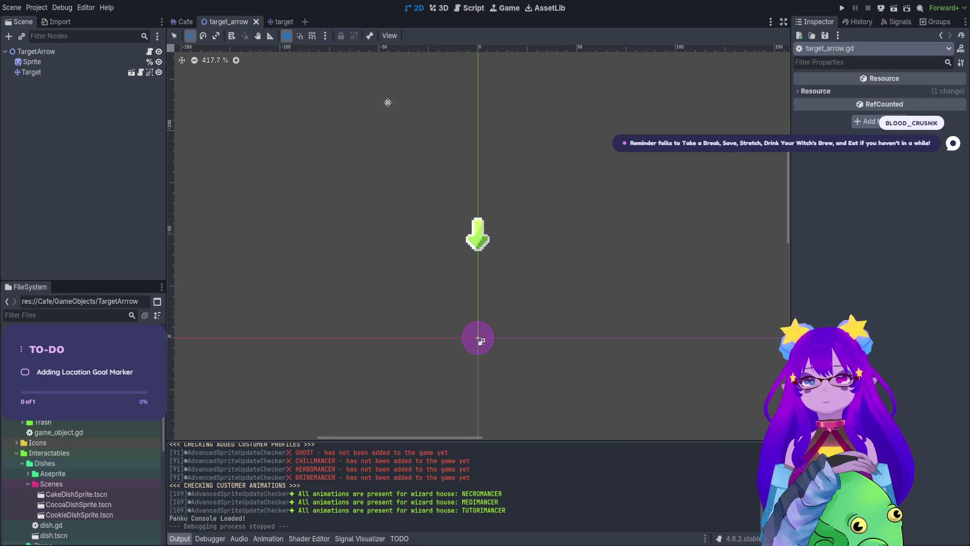
scroll(490, 249, up, 5)
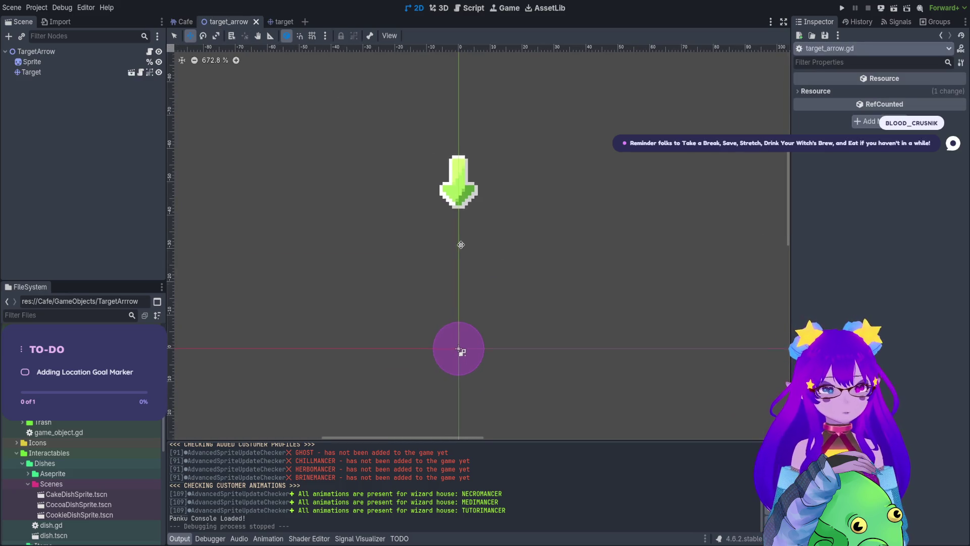
drag(461, 244, 485, 250)
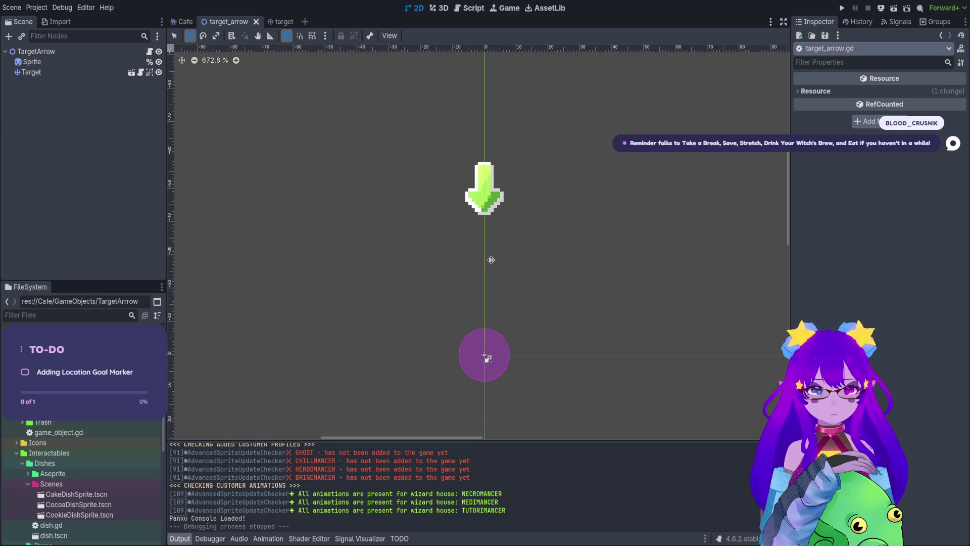
click(117, 74)
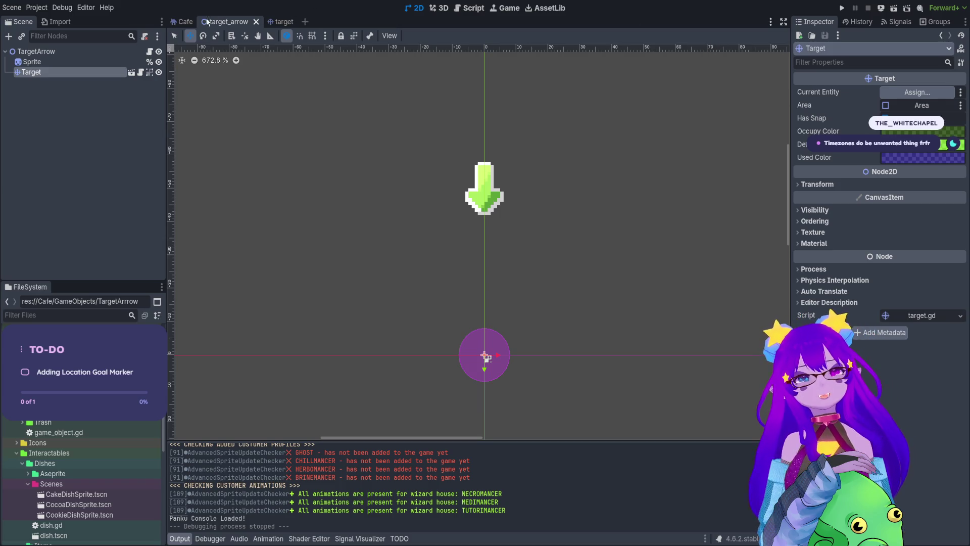
click(188, 22)
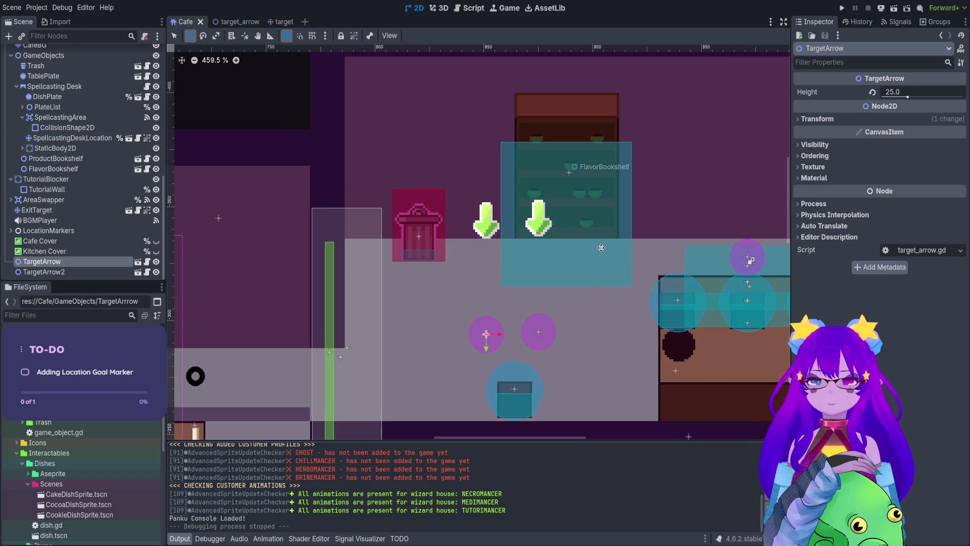
Inspect the SpellcastingArea CollisionShape2D on the desk, then open spellcasting_desk.gd
scroll(465, 233, right, 5)
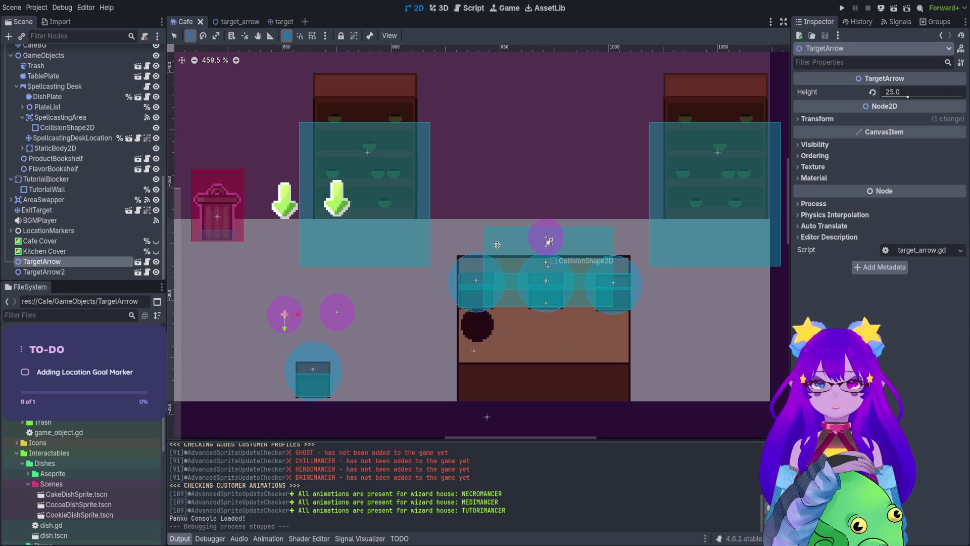
click(174, 35)
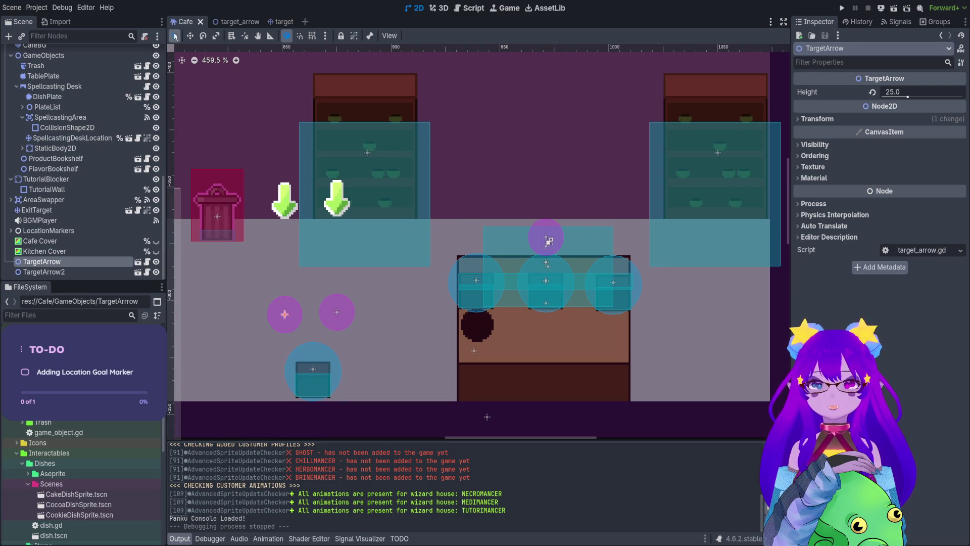
click(517, 251)
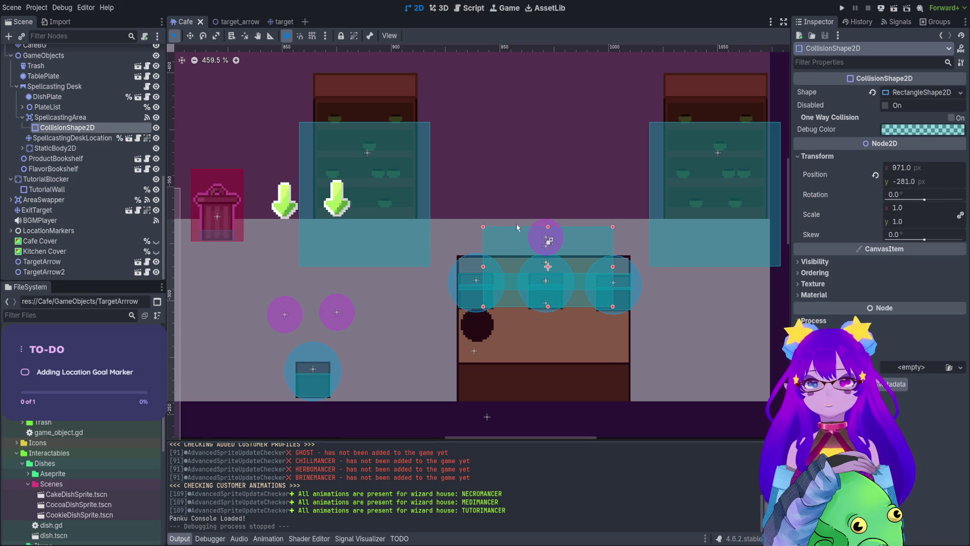
scroll(527, 309, up, 6)
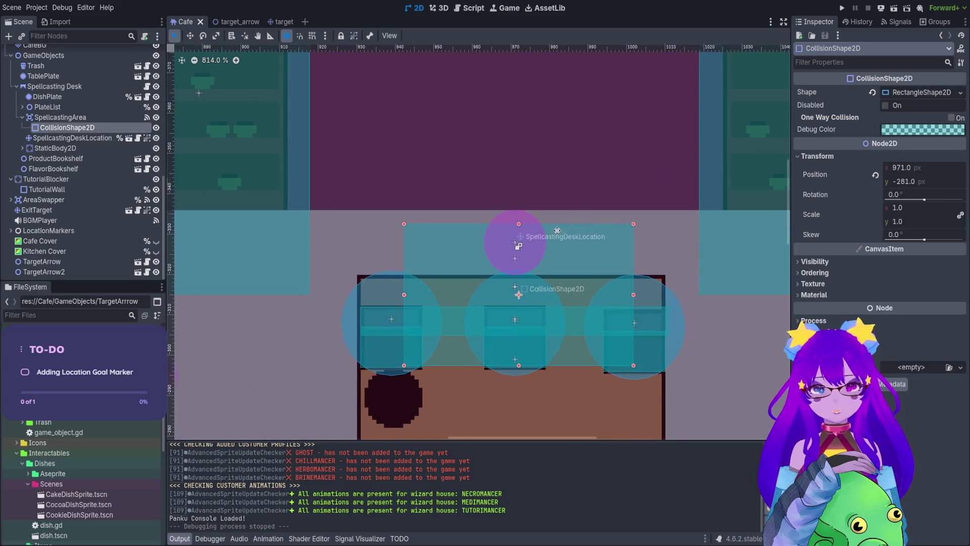
scroll(520, 249, left, 2)
scroll(505, 237, down, 2)
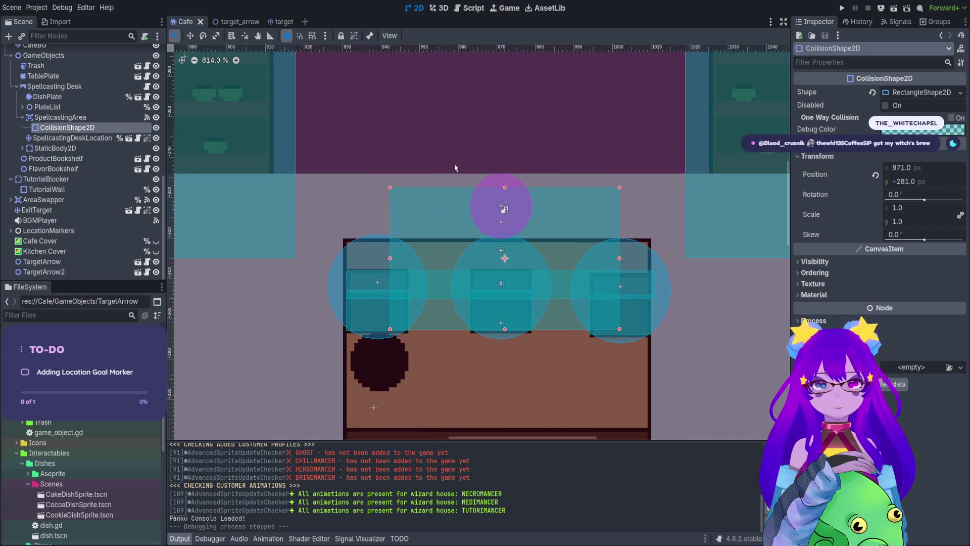
scroll(427, 235, up, 1)
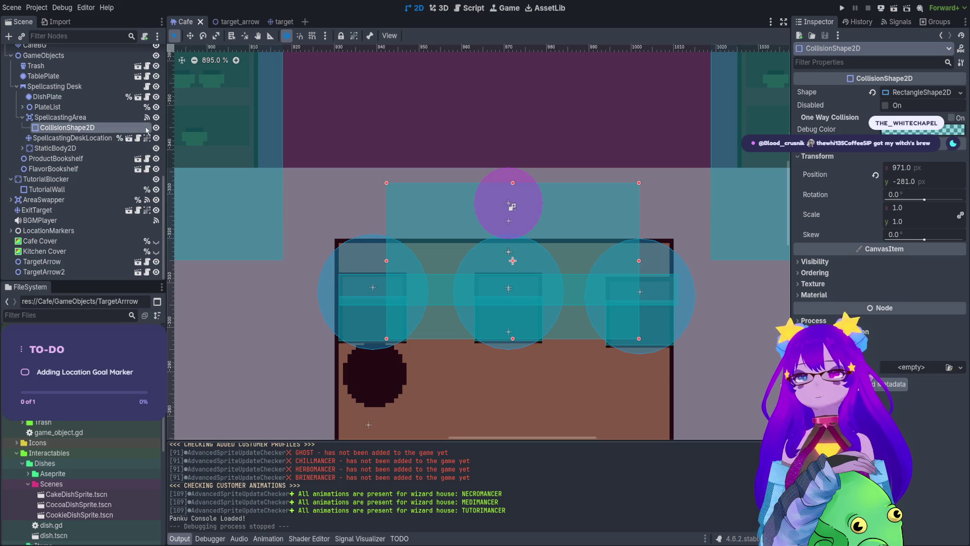
click(146, 86)
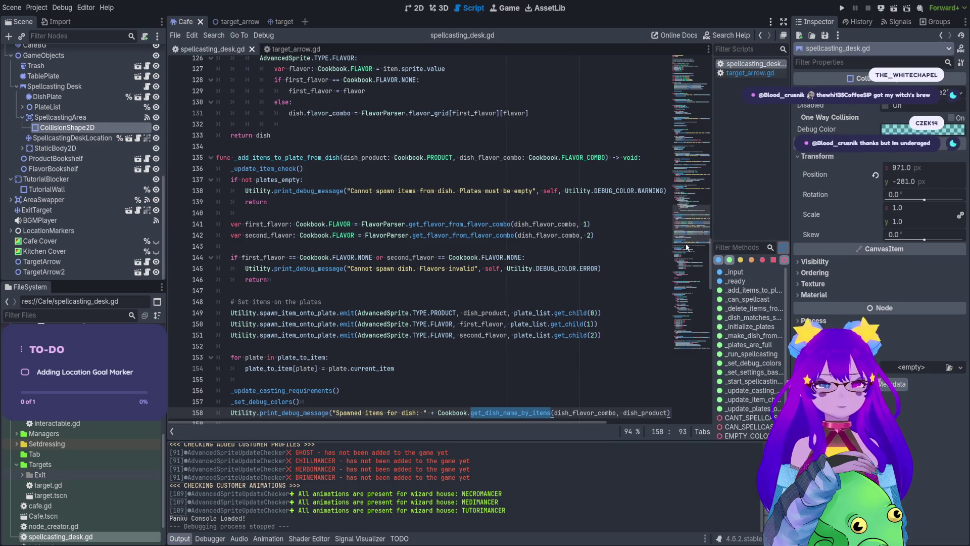
Read spellcasting_desk.gd, including first_time_placing_correct_ingredients and _ready, then go back to the 2D view
drag(684, 240, 684, 73)
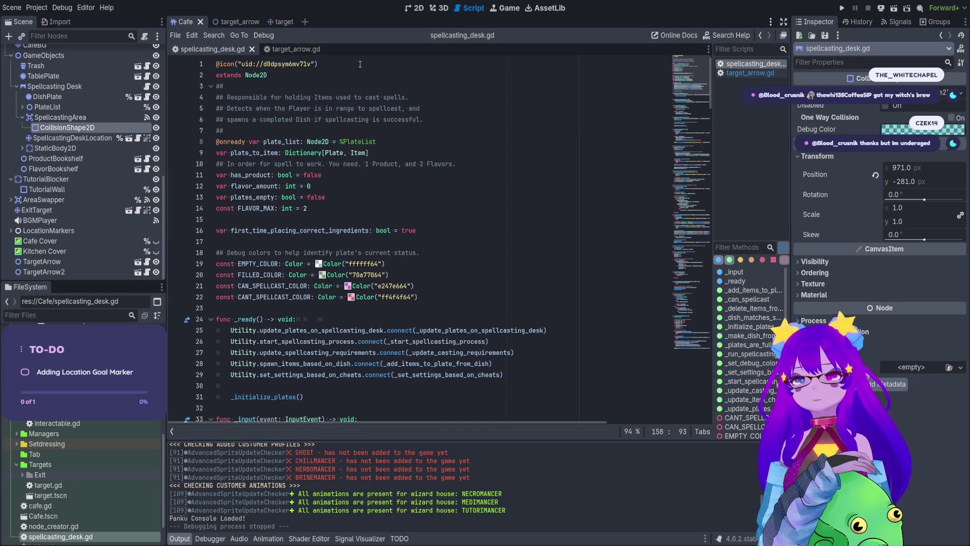
double_click(350, 230)
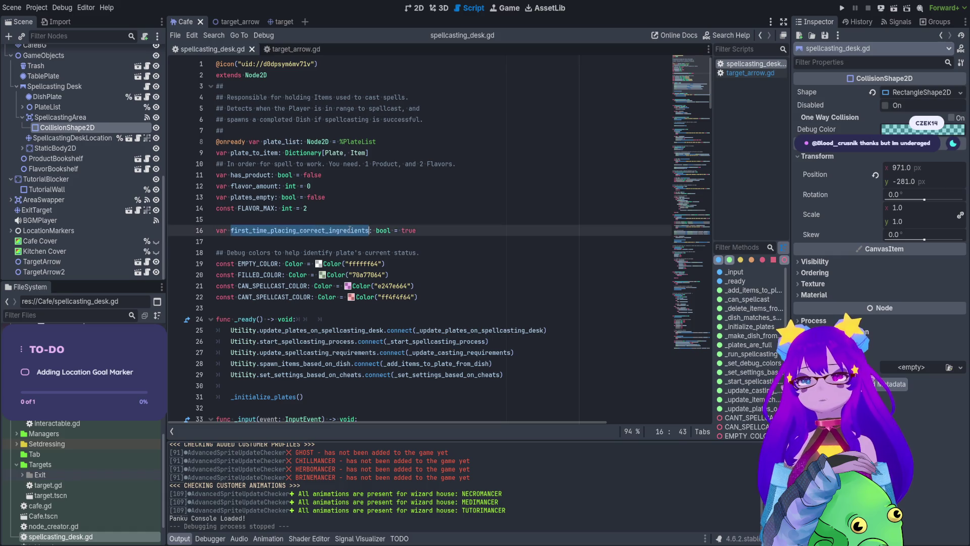
scroll(339, 182, down, 1)
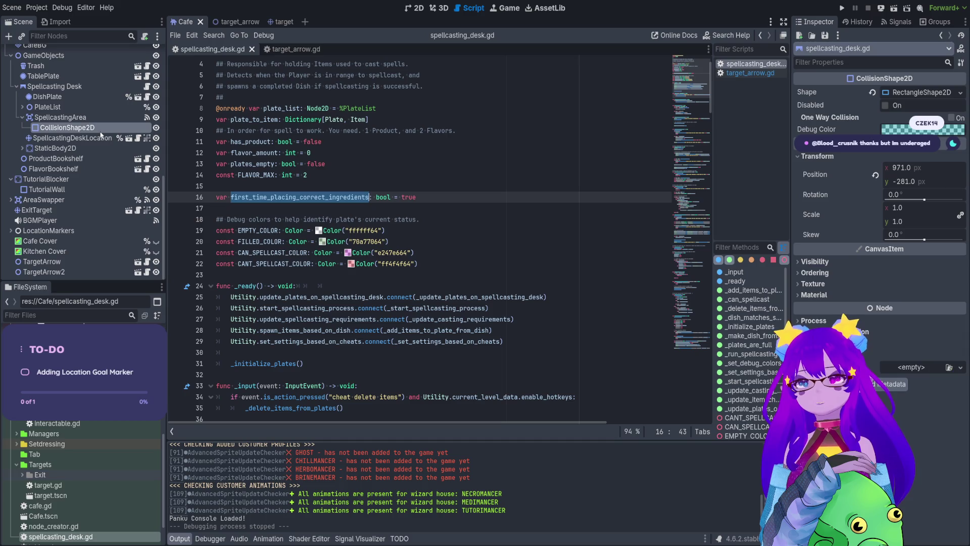
click(101, 86)
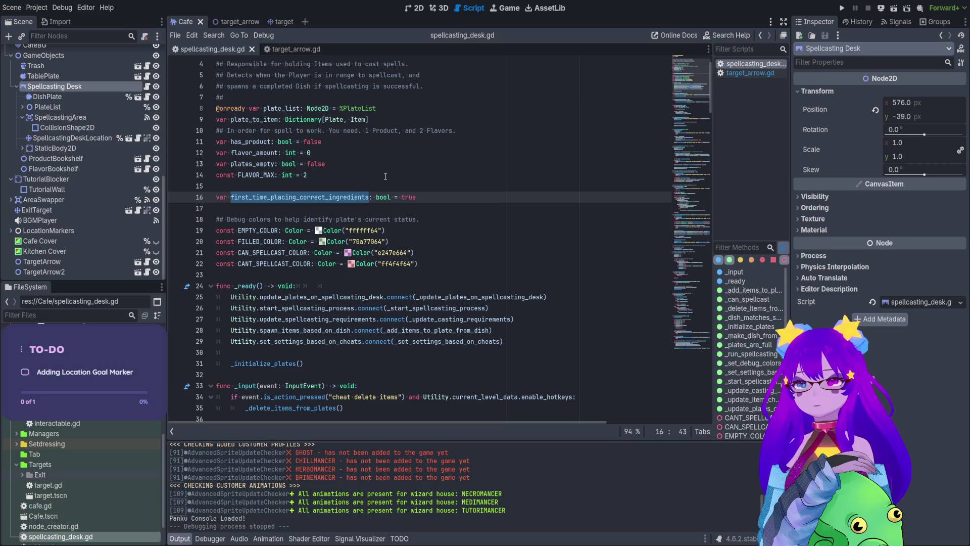
click(347, 297)
key(Down)
key(Down)
key(Down)
scroll(334, 348, down, 5)
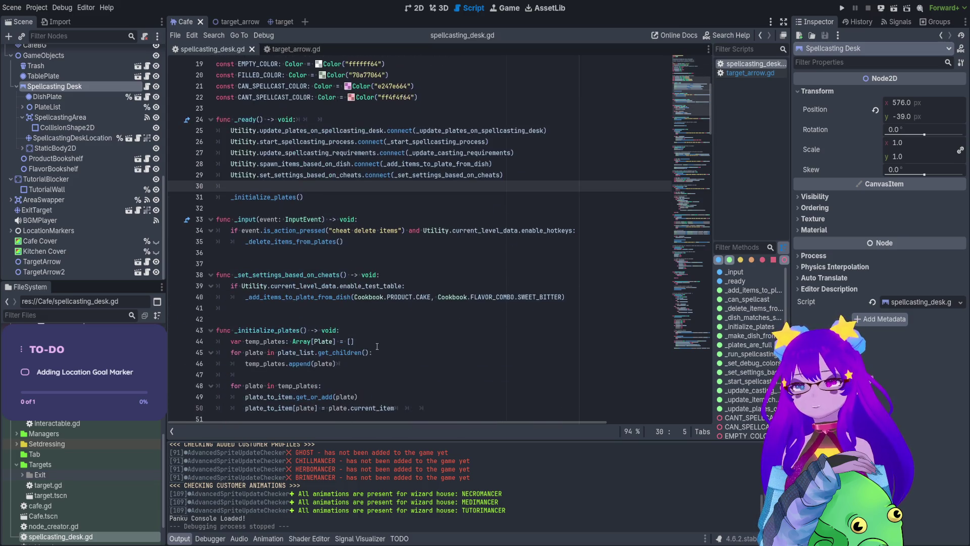
scroll(387, 266, down, 7)
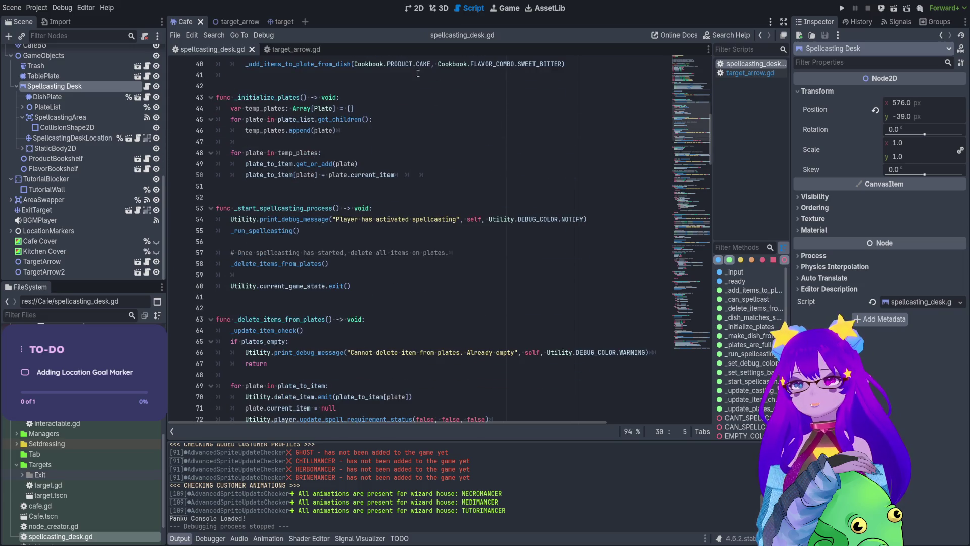
click(414, 8)
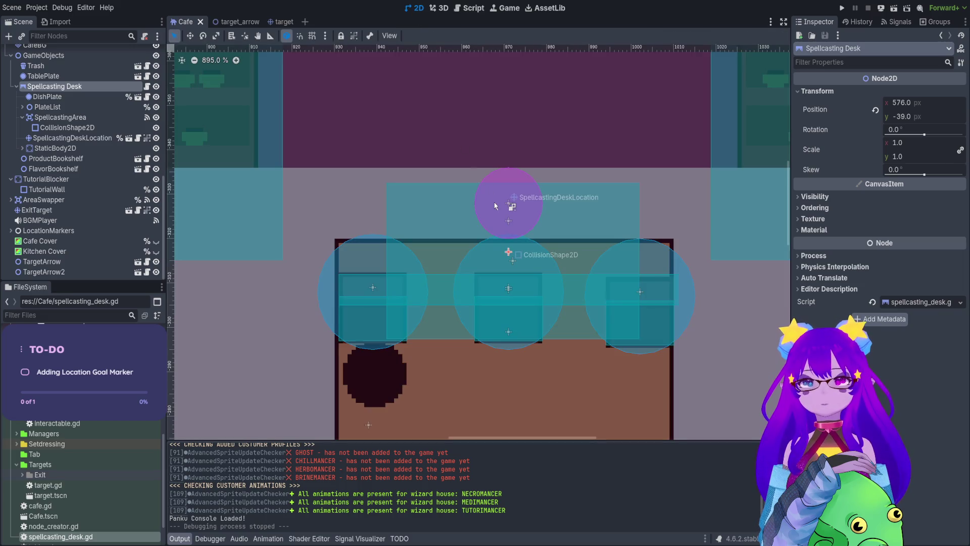
Read target.gd on the SpellcastingDeskLocation marker, then run the game
click(502, 180)
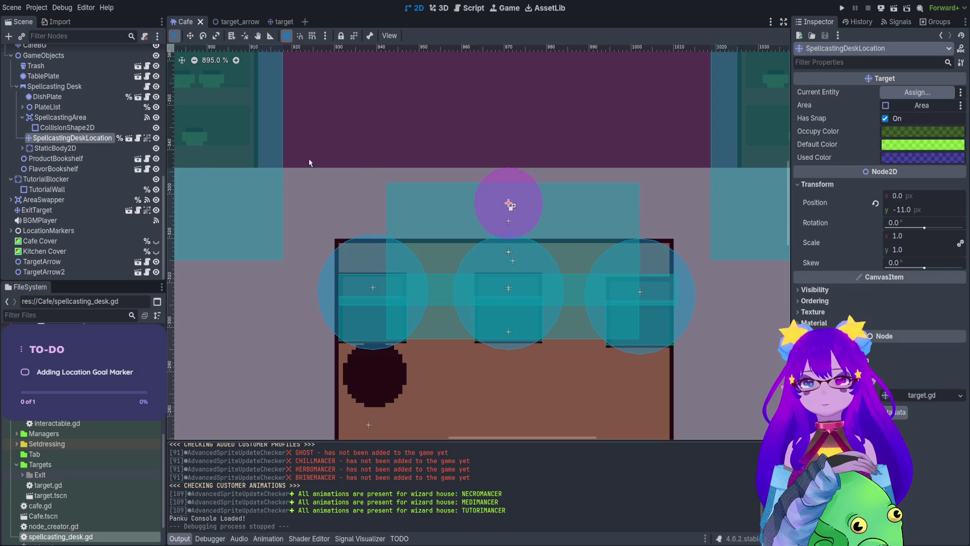
click(138, 139)
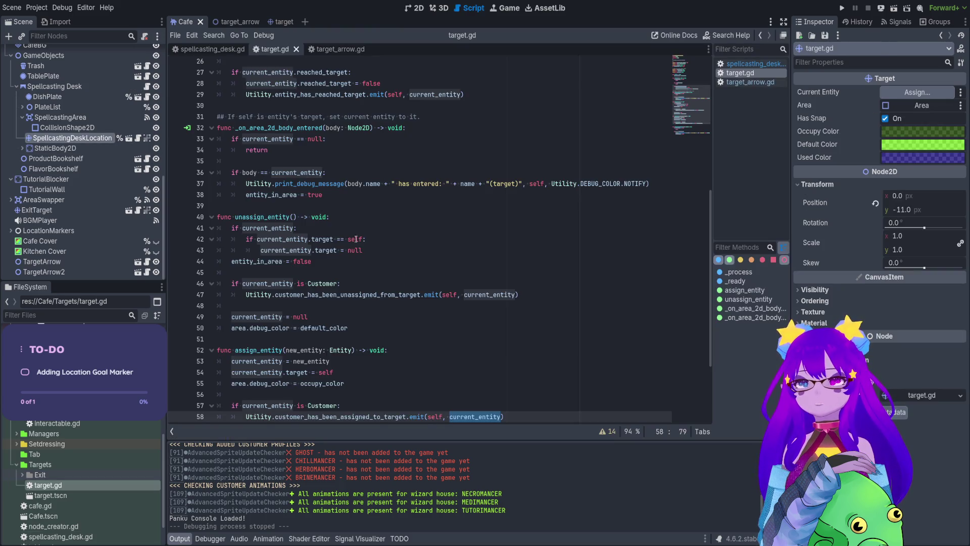
scroll(371, 255, down, 1)
scroll(273, 311, down, 2)
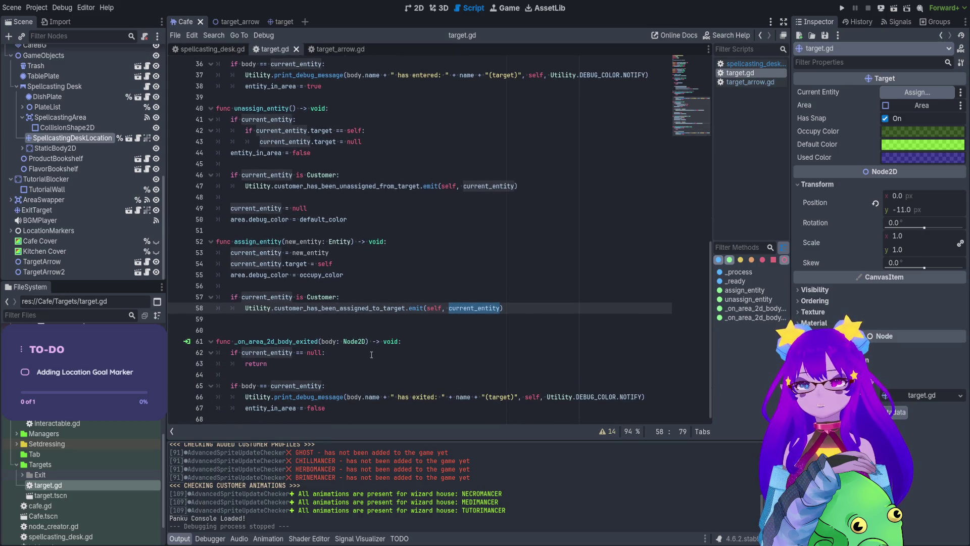
click(841, 8)
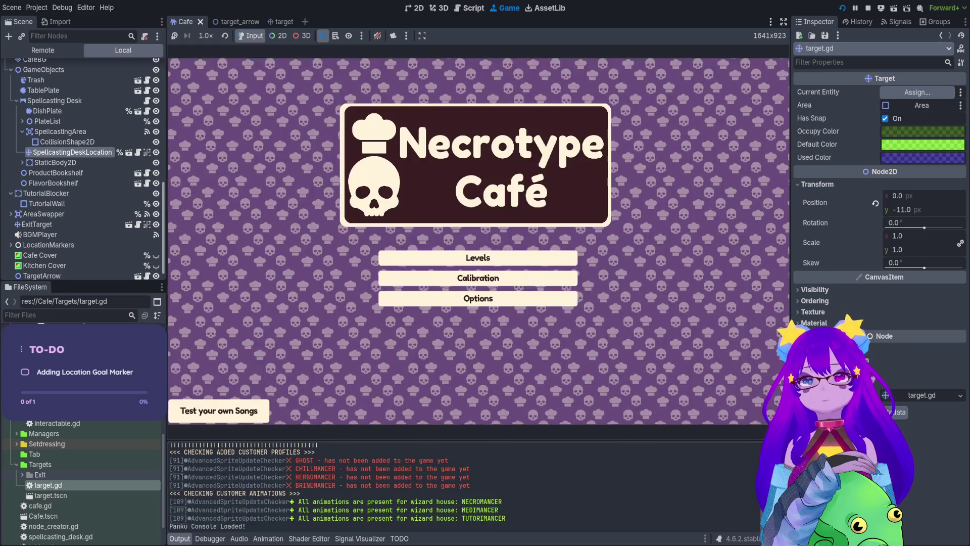
Start level 4, then jump from the 'Player entered' Output lines to cafe.gd
click(477, 255)
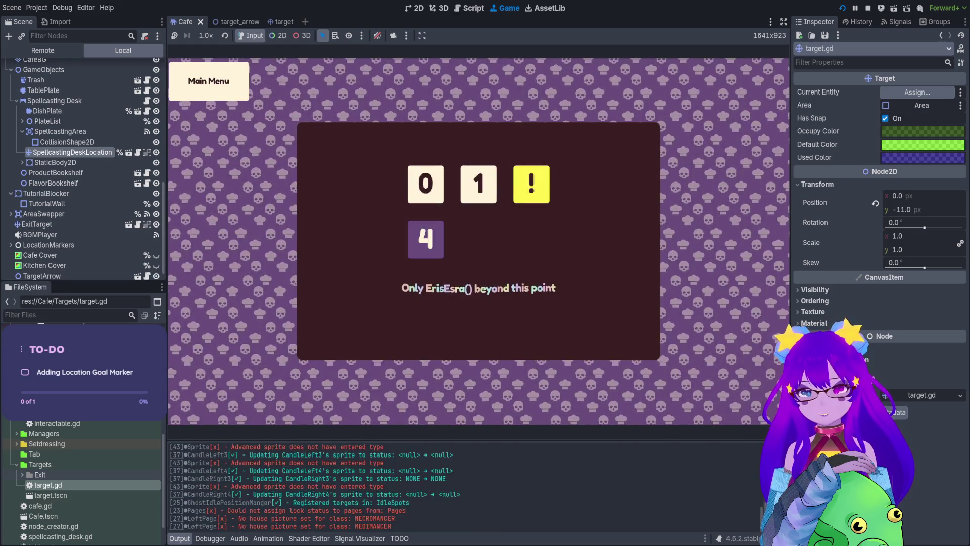
click(426, 240)
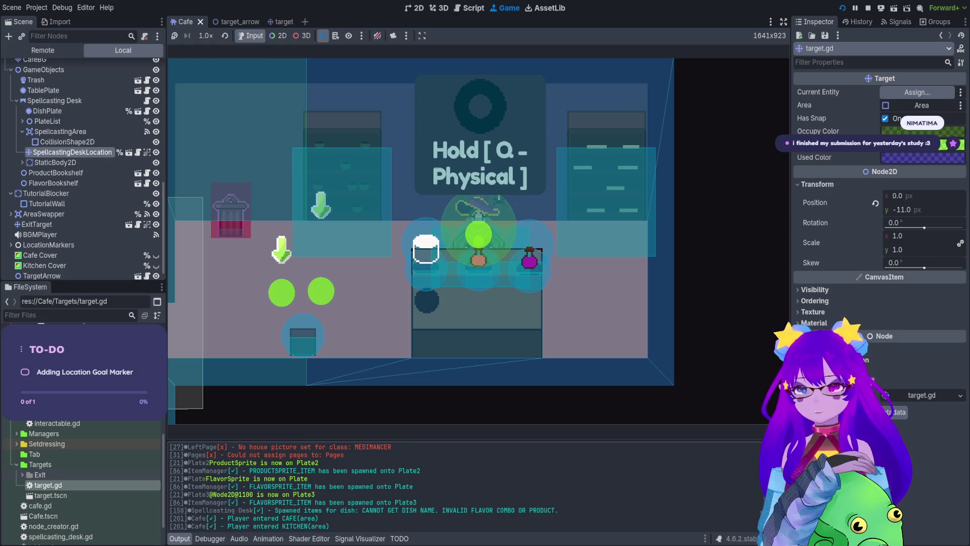
drag(205, 526, 230, 516)
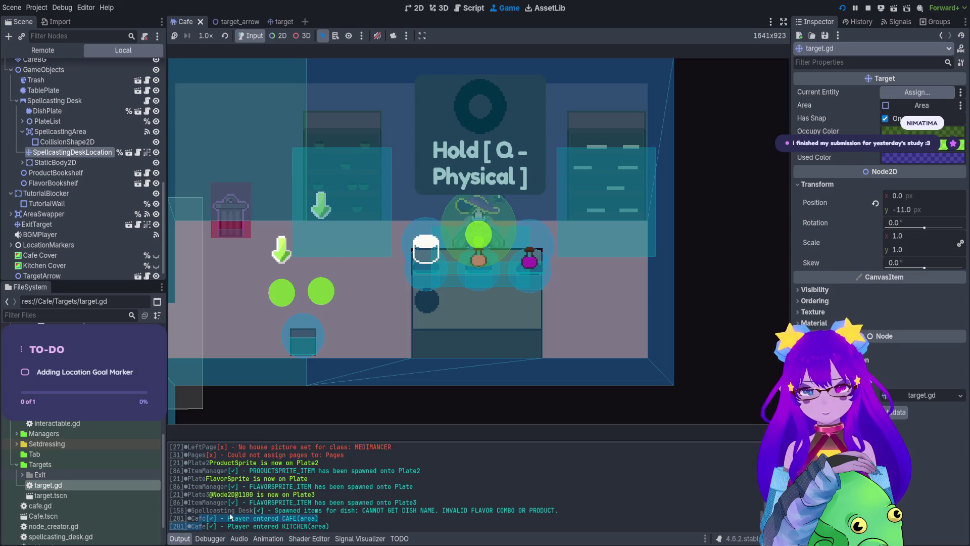
click(174, 522)
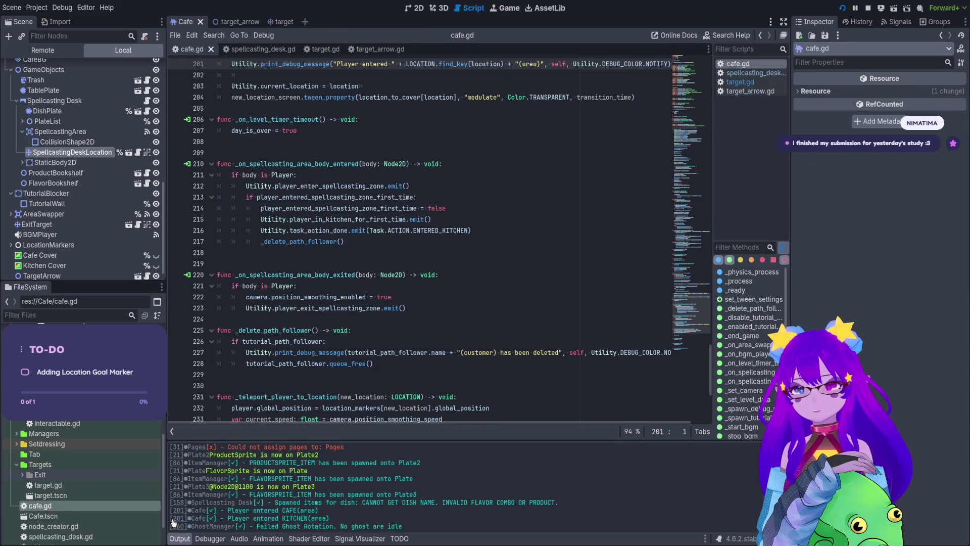
Review _on_spellcasting_area_body_entered in cafe.gd and stop the running game
scroll(388, 146, up, 5)
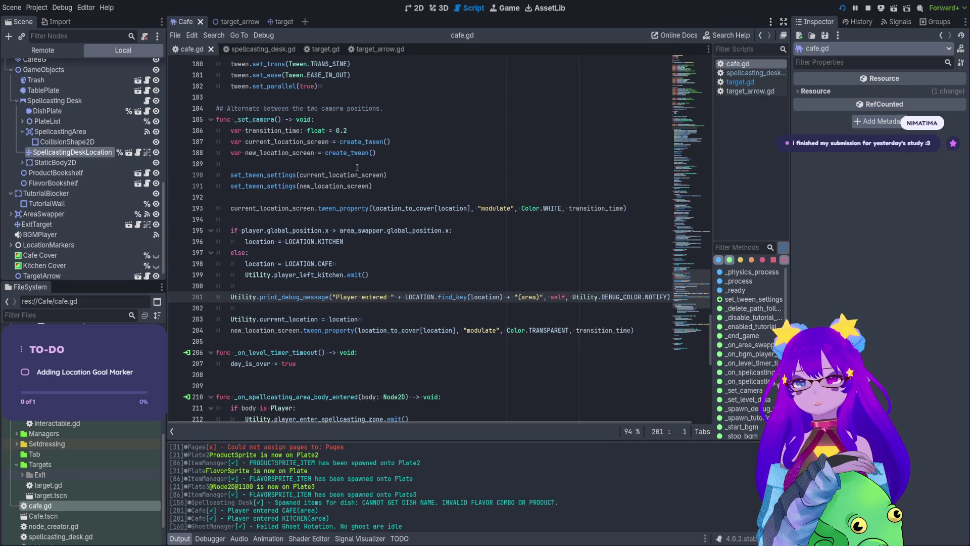
scroll(305, 181, down, 4)
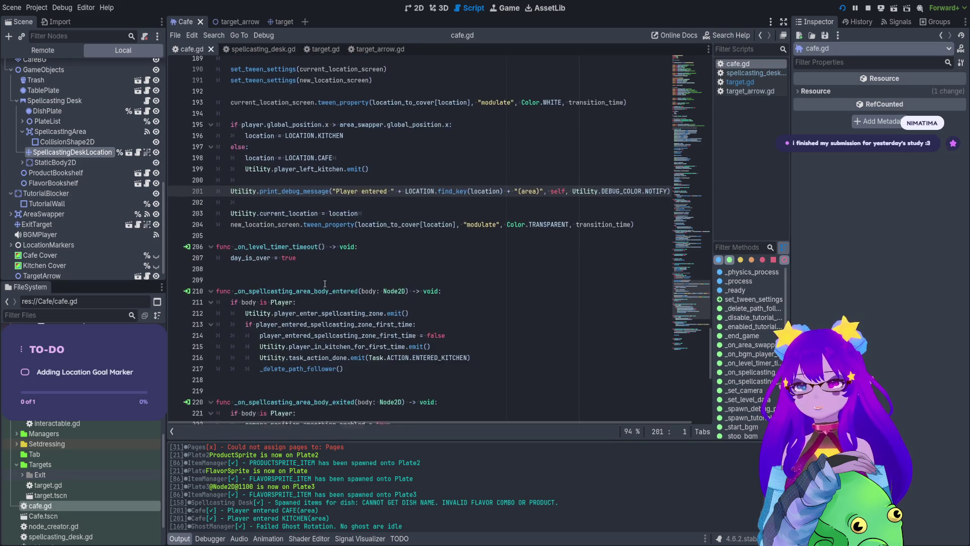
drag(312, 264, 370, 344)
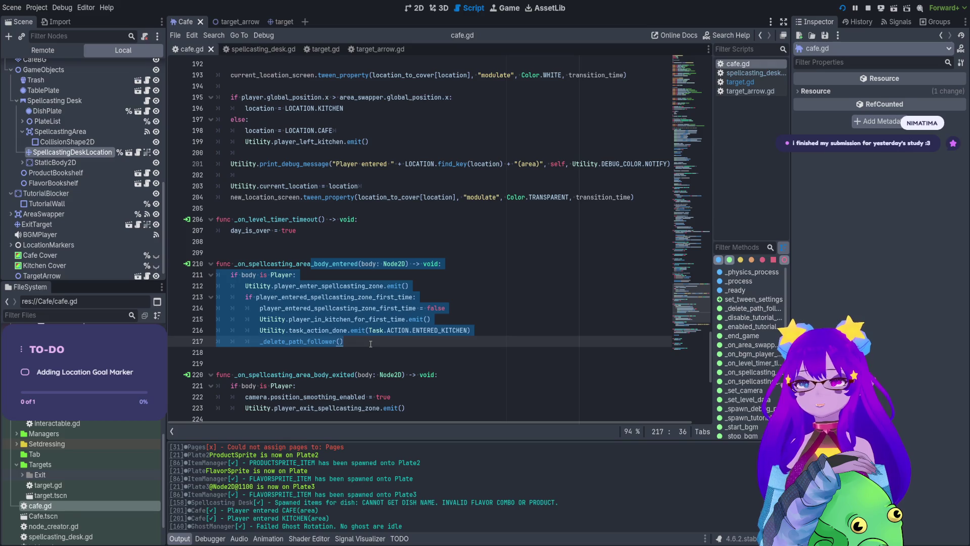
click(370, 344)
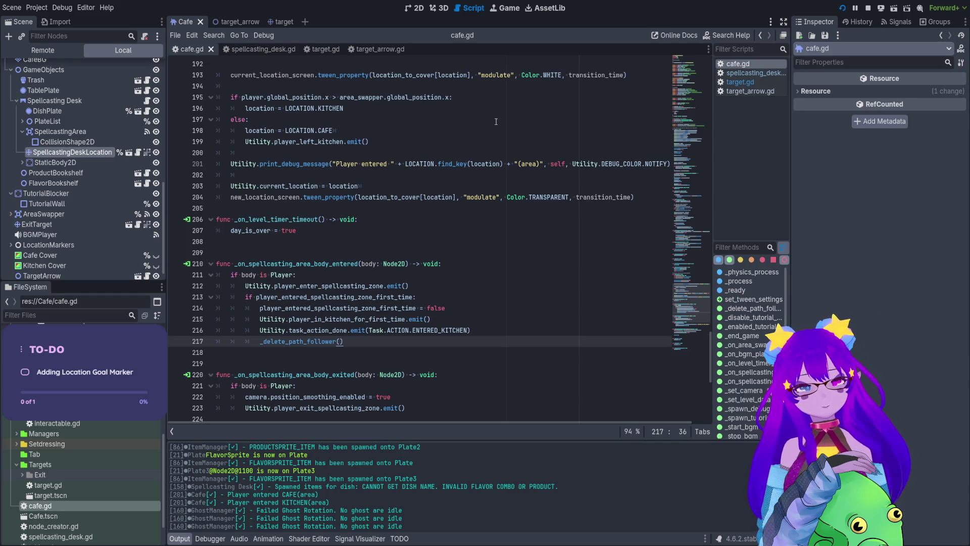
click(869, 9)
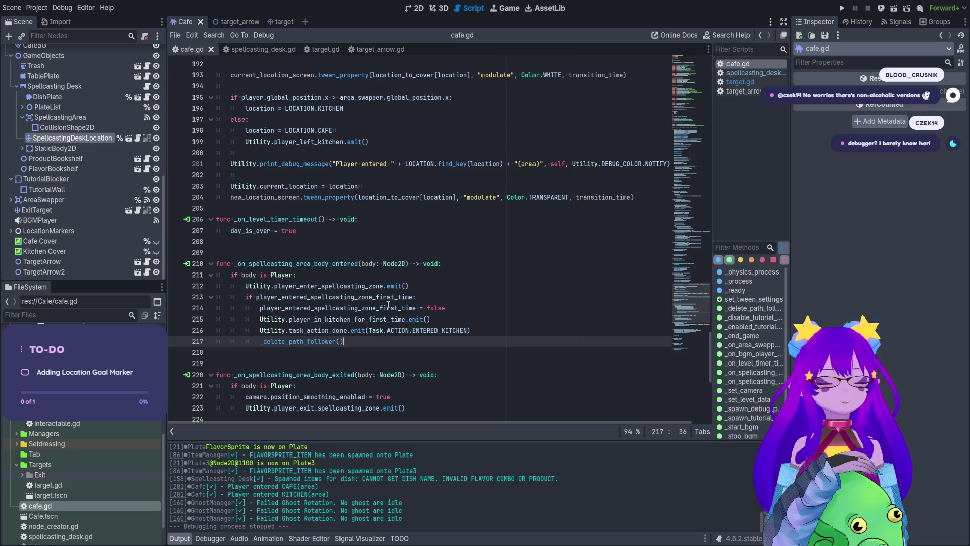
Study the first-time kitchen entry code in the spellcasting handler, then switch to the target_arrow scene
scroll(381, 302, down, 2)
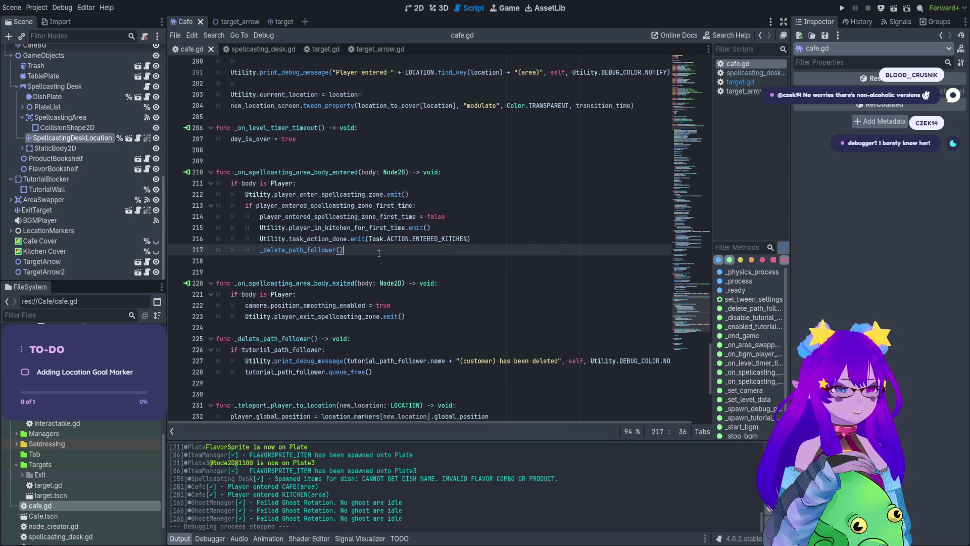
scroll(355, 145, down, 2)
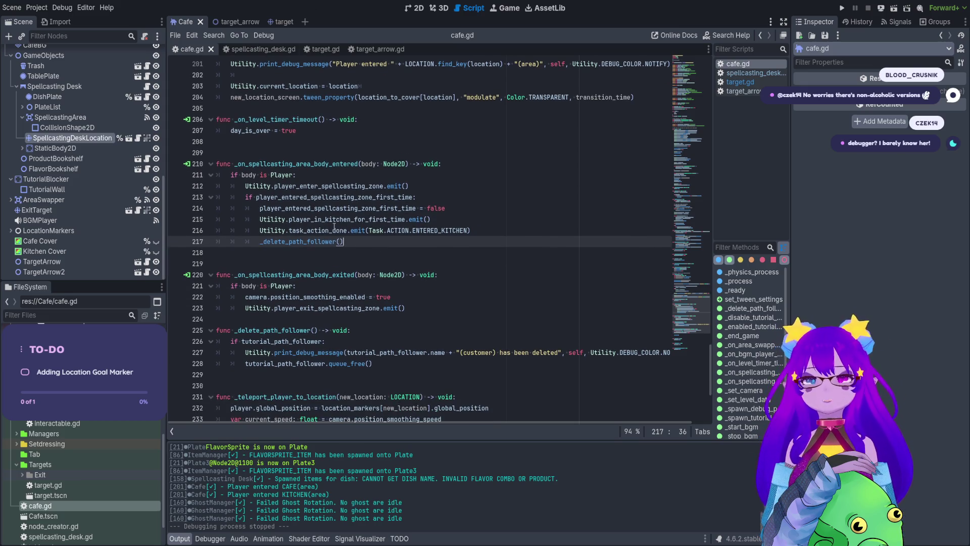
scroll(334, 227, down, 3)
scroll(342, 123, up, 2)
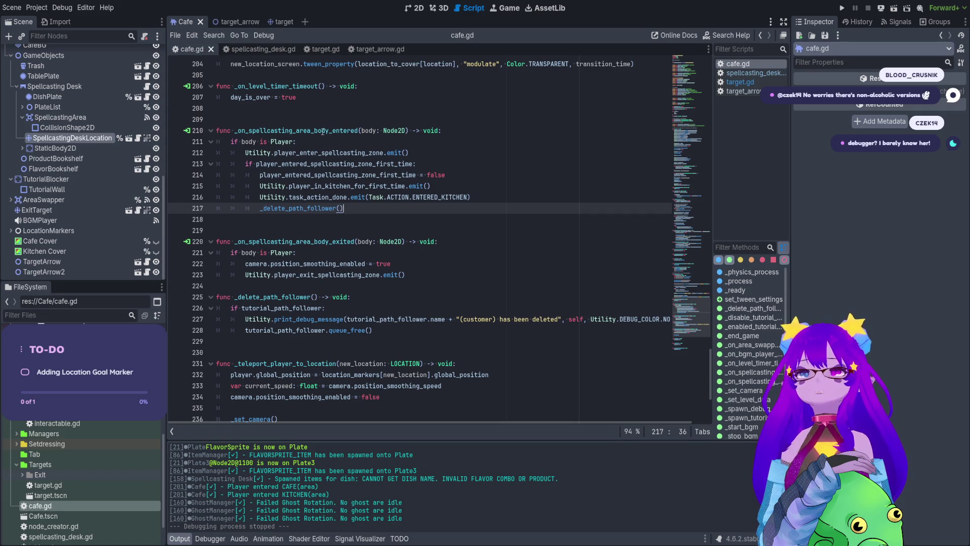
drag(315, 130, 332, 131)
click(341, 144)
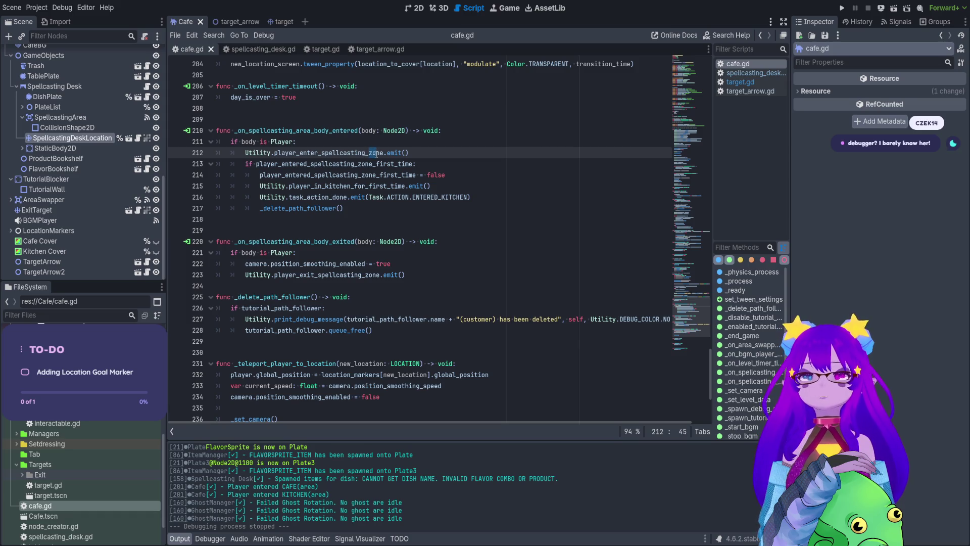
click(346, 164)
click(349, 186)
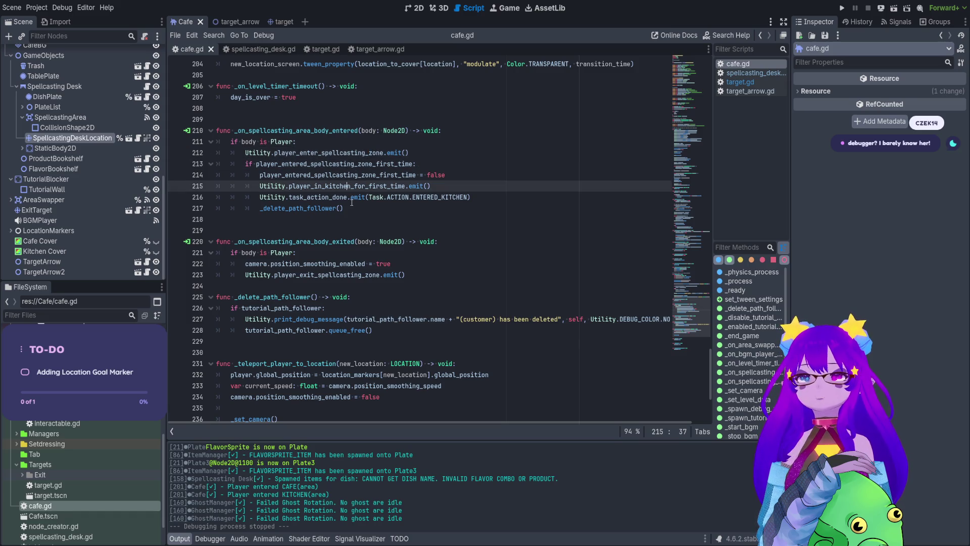
click(366, 158)
mouse_move(373, 163)
mouse_down()
mouse_move(372, 197)
mouse_move(339, 208)
mouse_up()
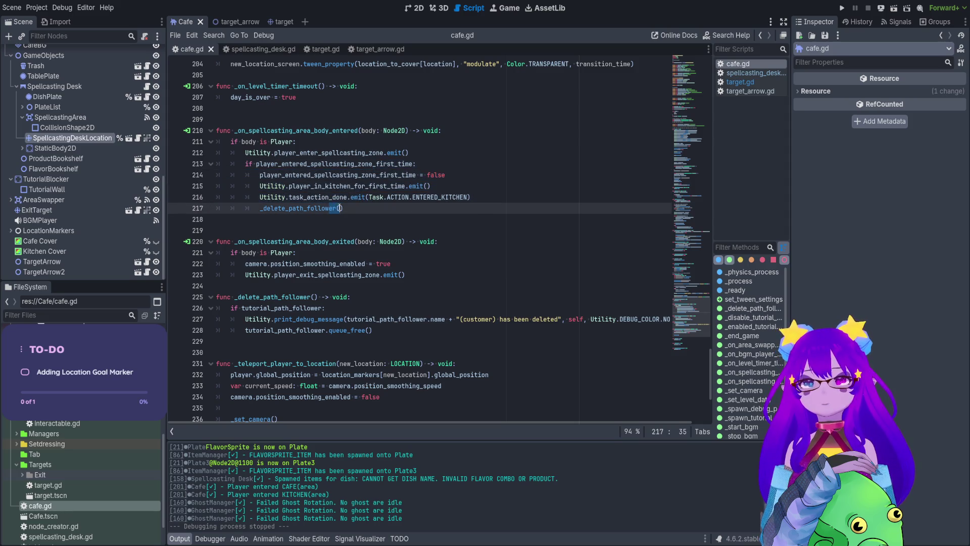
scroll(352, 187, up, 1)
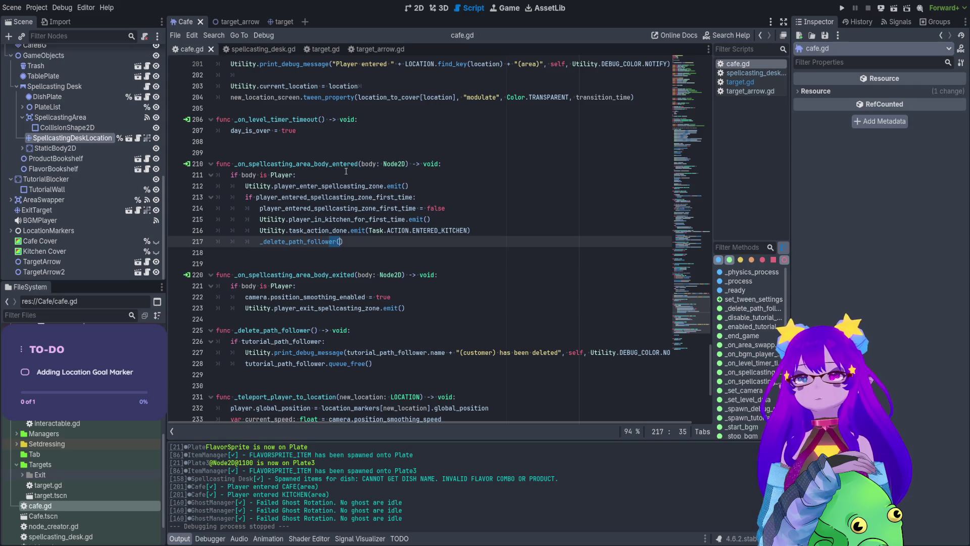
drag(343, 242, 215, 164)
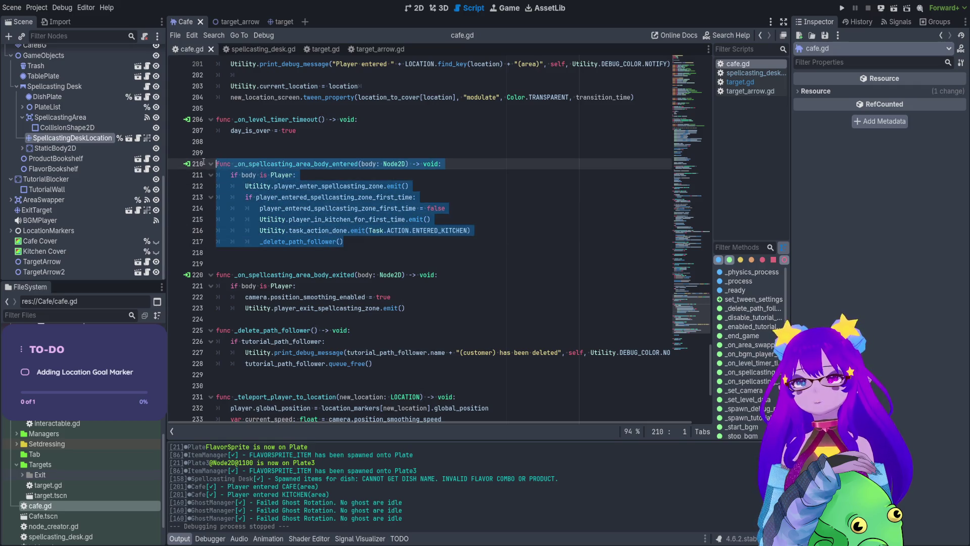
click(251, 22)
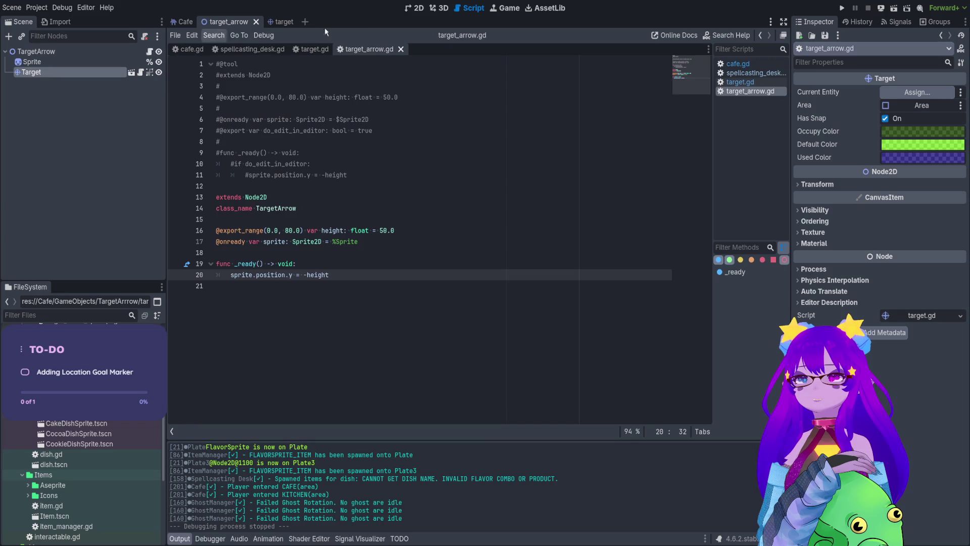
Add an Area2D directly under TargetArrow with a CollisionShape2D inside it
click(407, 8)
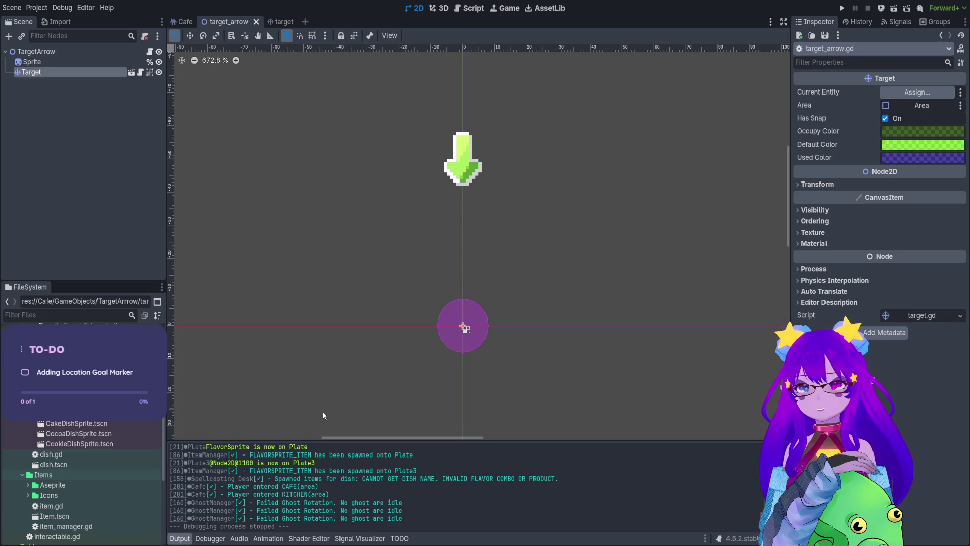
key(ctrl+a)
key(Return)
drag(61, 83, 31, 68)
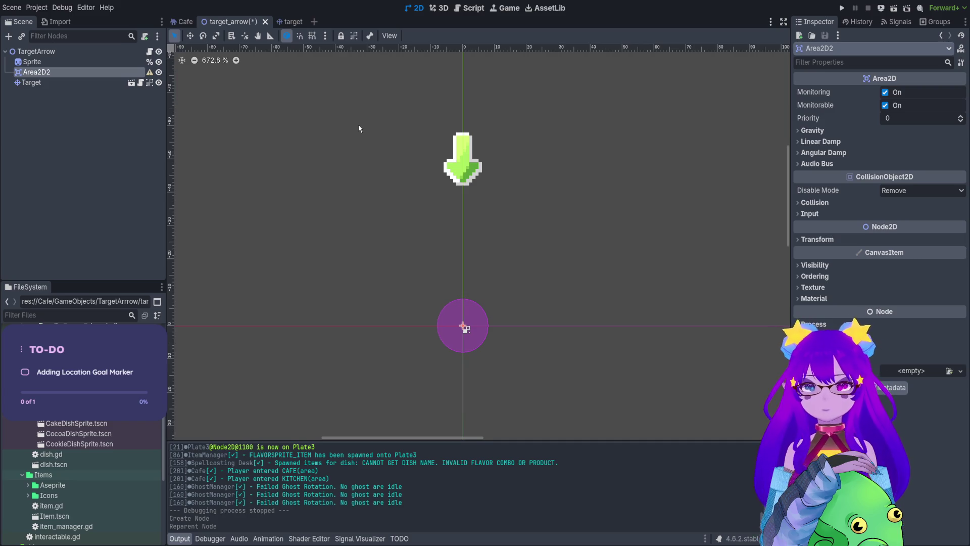
key(ctrl+a)
key(Return)
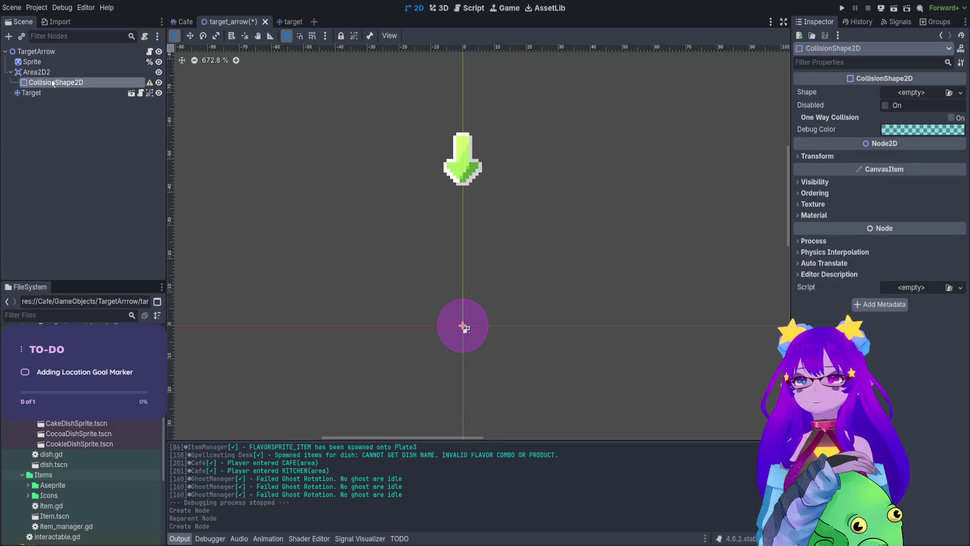
Rename the new area to EntityDetectionRange and save the target_arrow scene
click(36, 73)
click(52, 74)
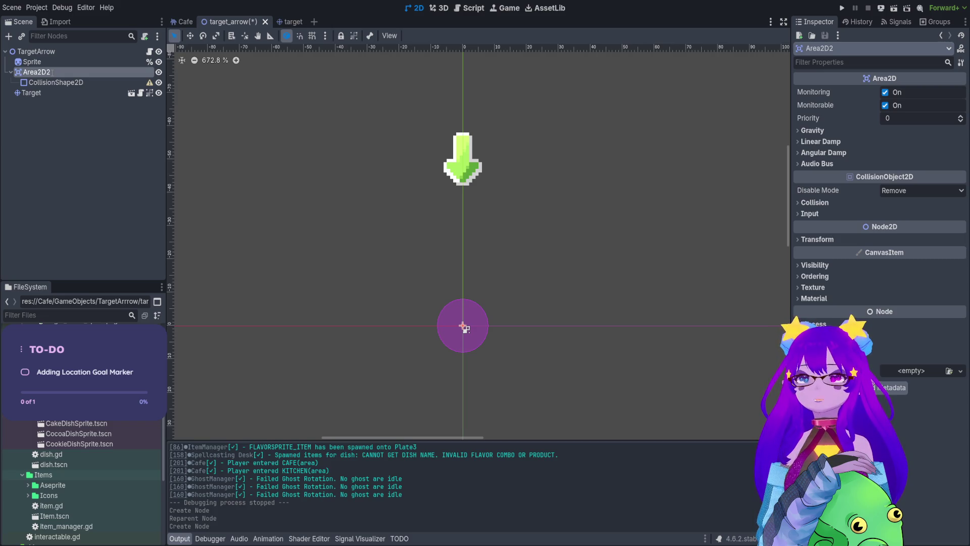
text(EntityDetectionRange)
key(Return)
key(ctrl+s)
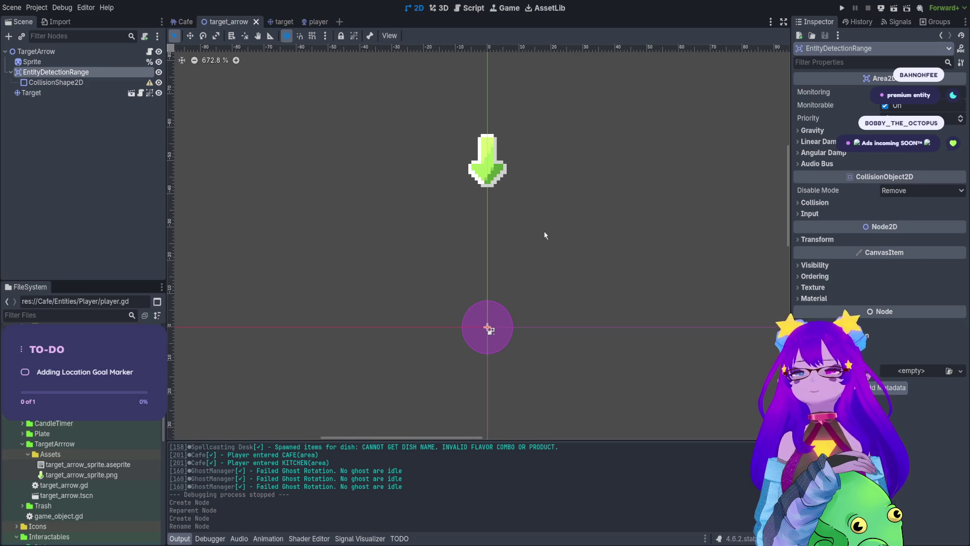
Enlarge the detection circle's radius, save, and view EntityDetectionRange's collision settings
click(55, 82)
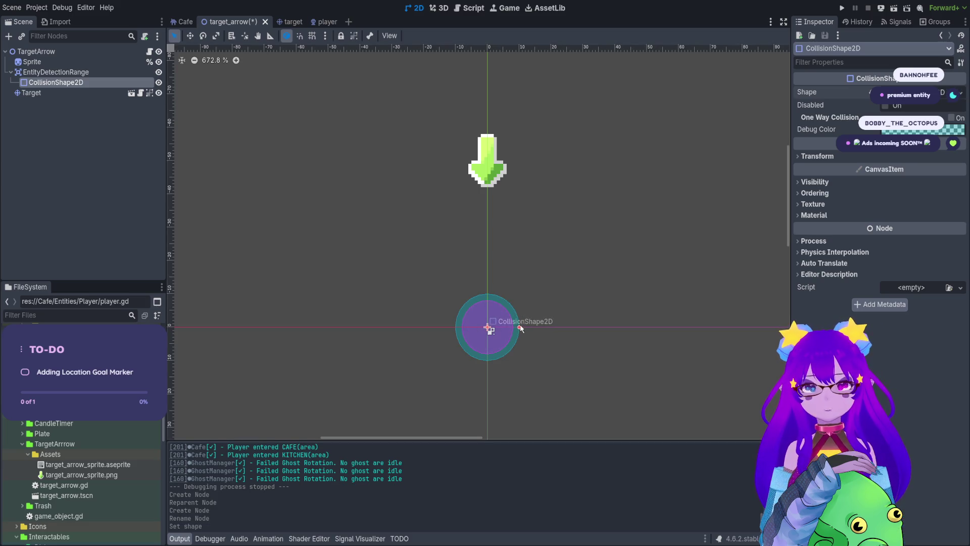
drag(520, 328, 525, 328)
key(ctrl+s)
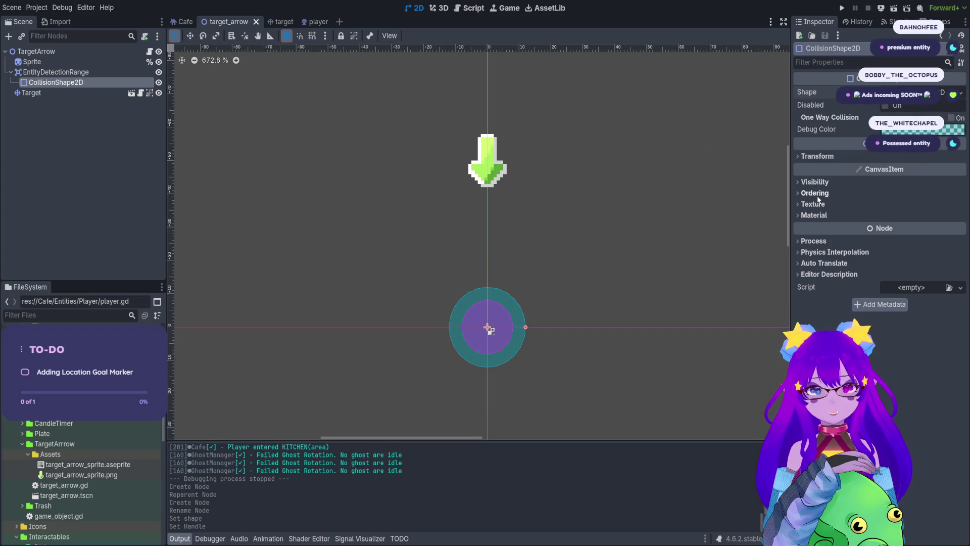
click(56, 71)
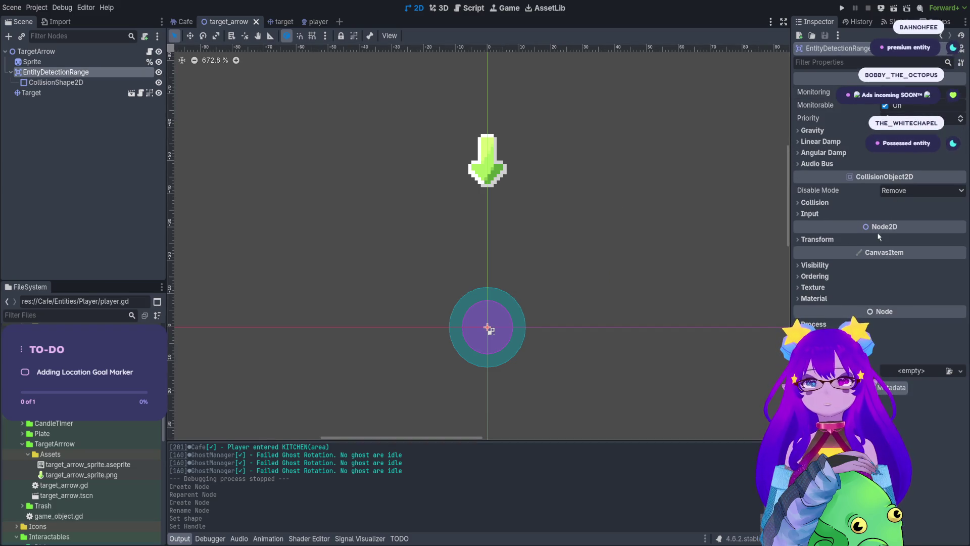
click(846, 204)
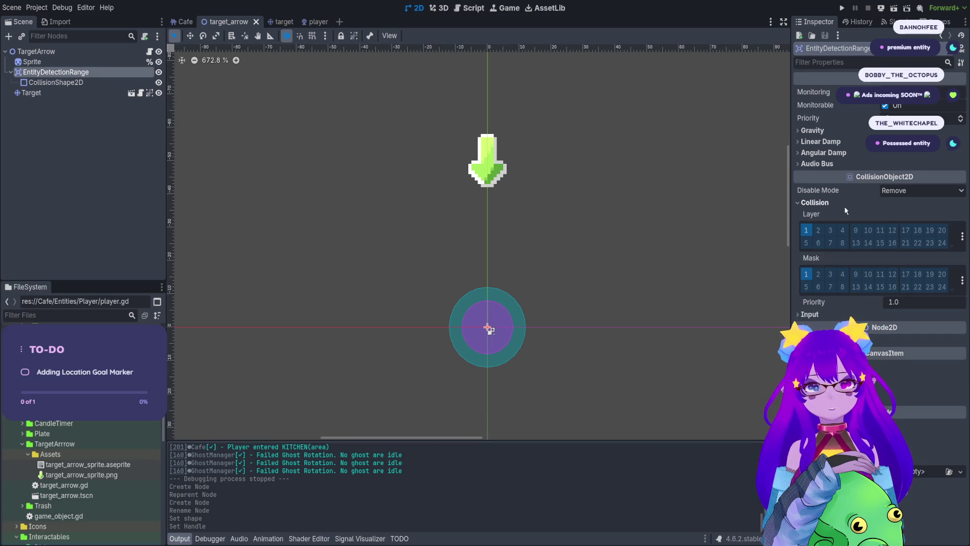
click(183, 22)
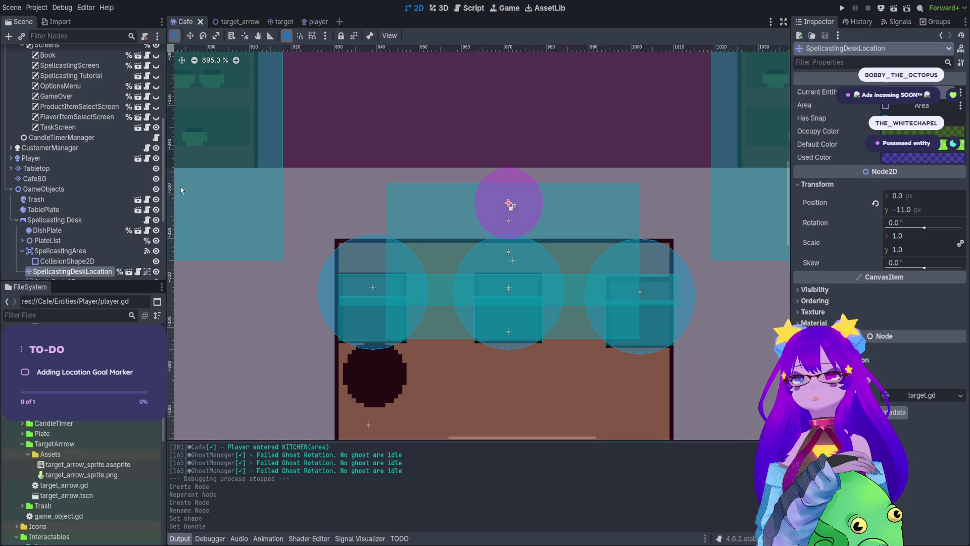
click(78, 250)
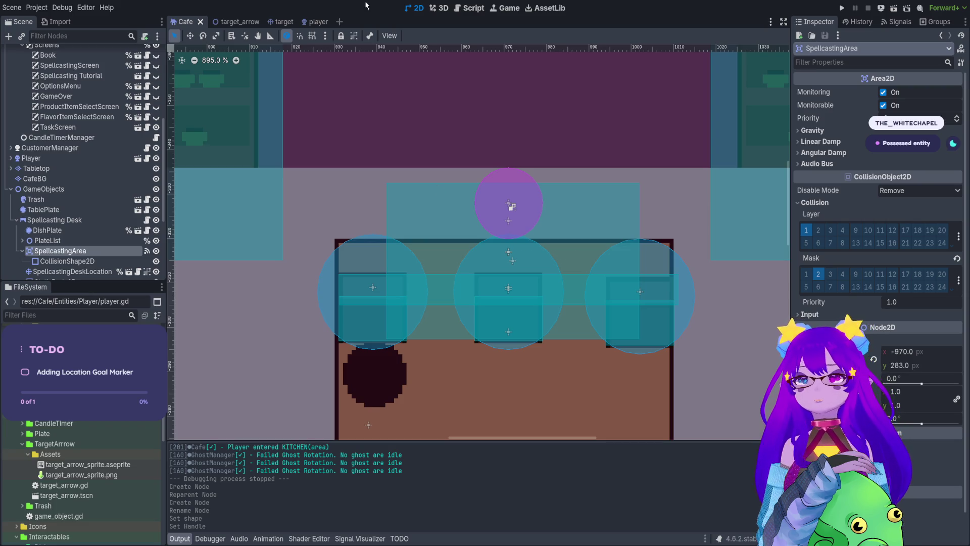
click(244, 21)
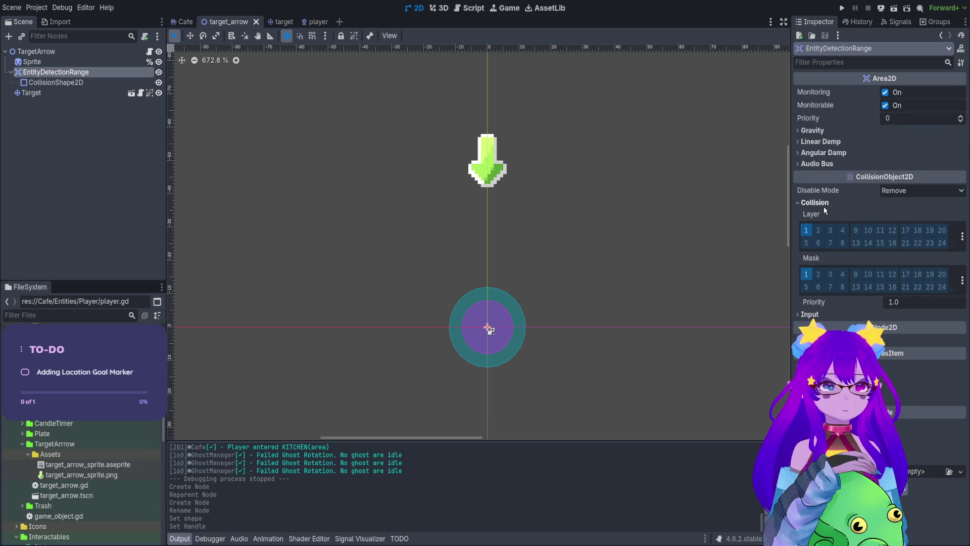
click(854, 275)
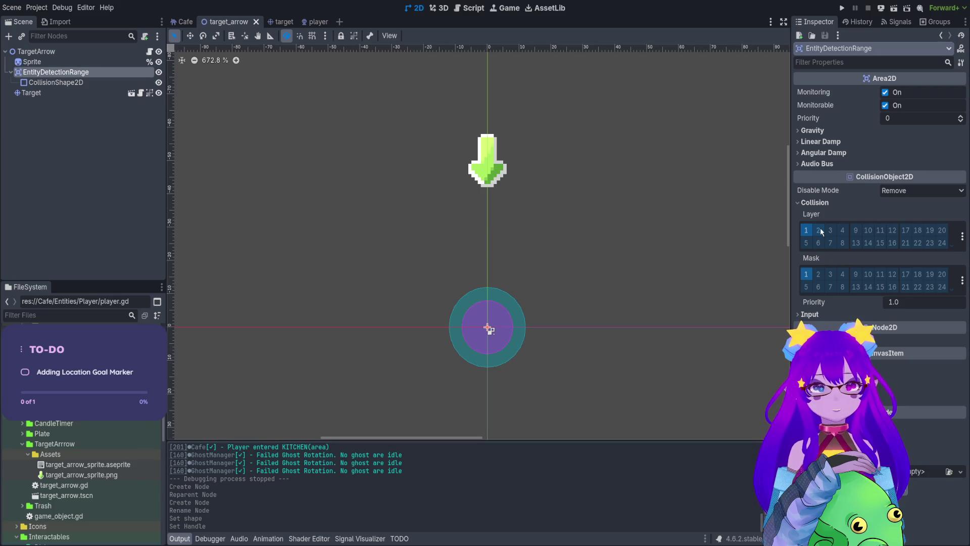
click(184, 22)
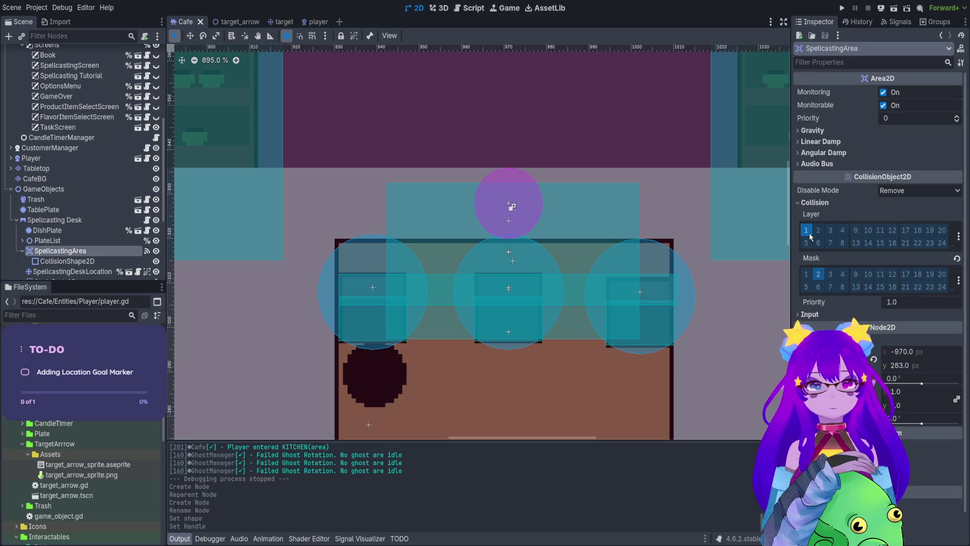
click(819, 276)
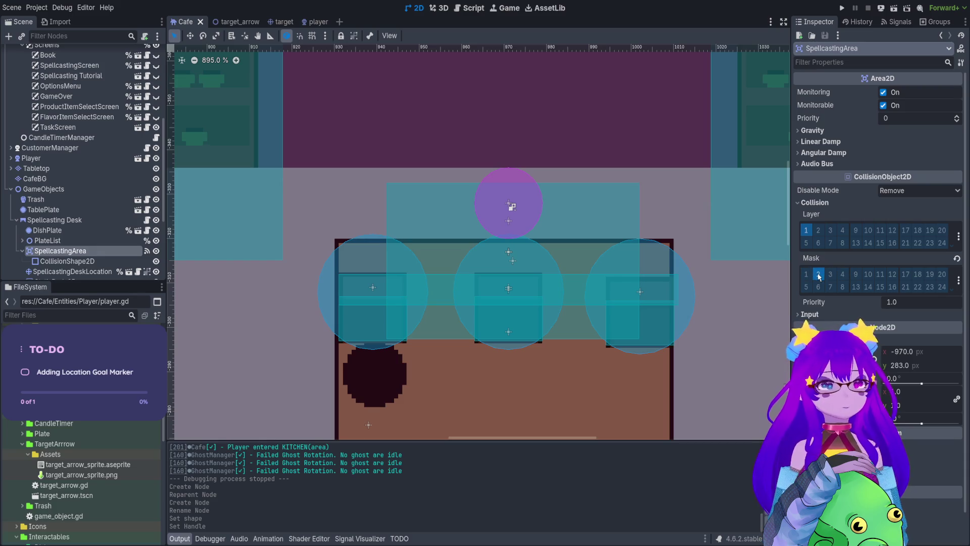
click(229, 23)
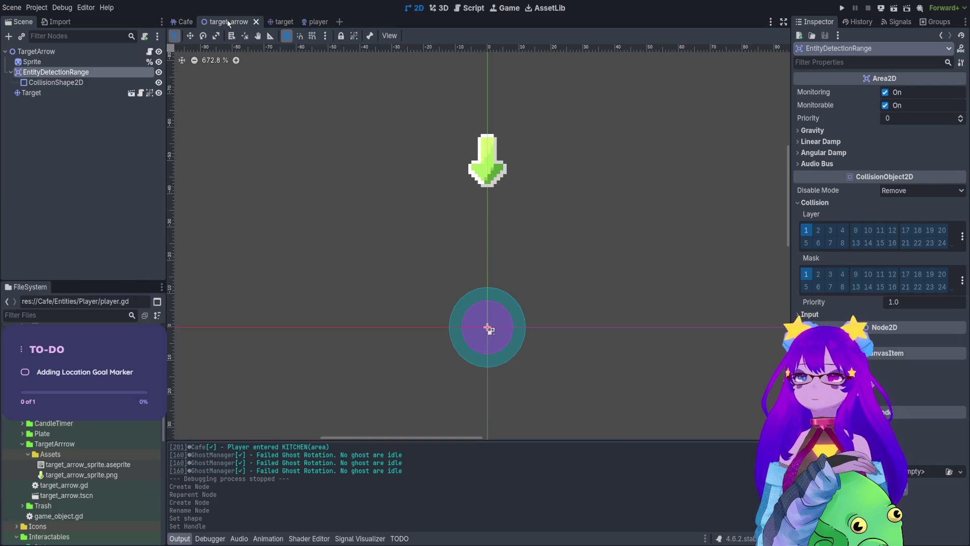
click(818, 274)
Limit EntityDetectionRange's collision mask to layer 2 only, then show its signals
click(806, 274)
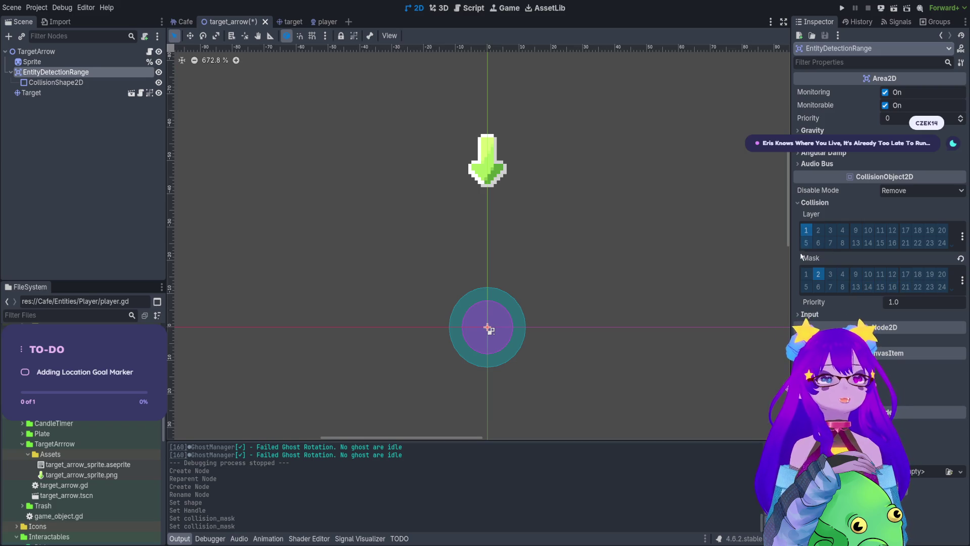
click(830, 275)
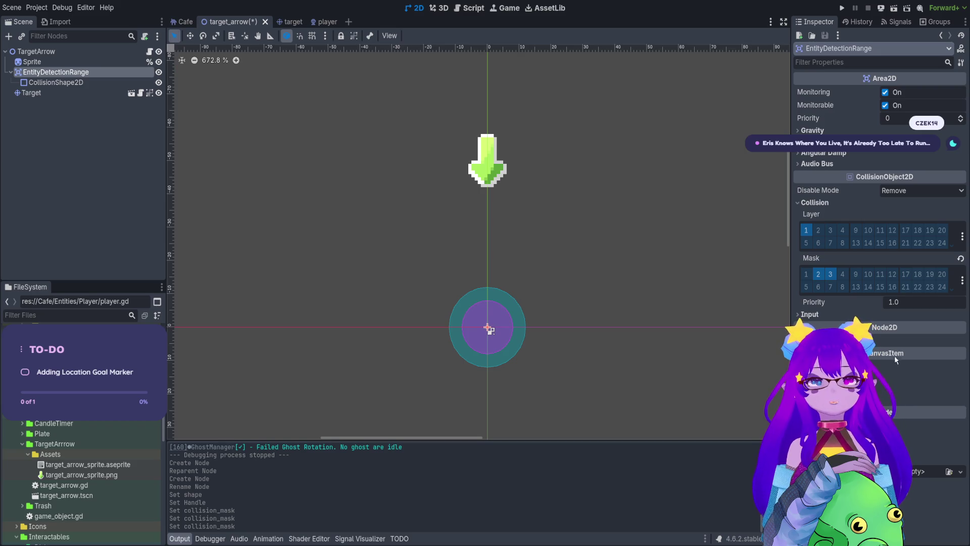
click(831, 275)
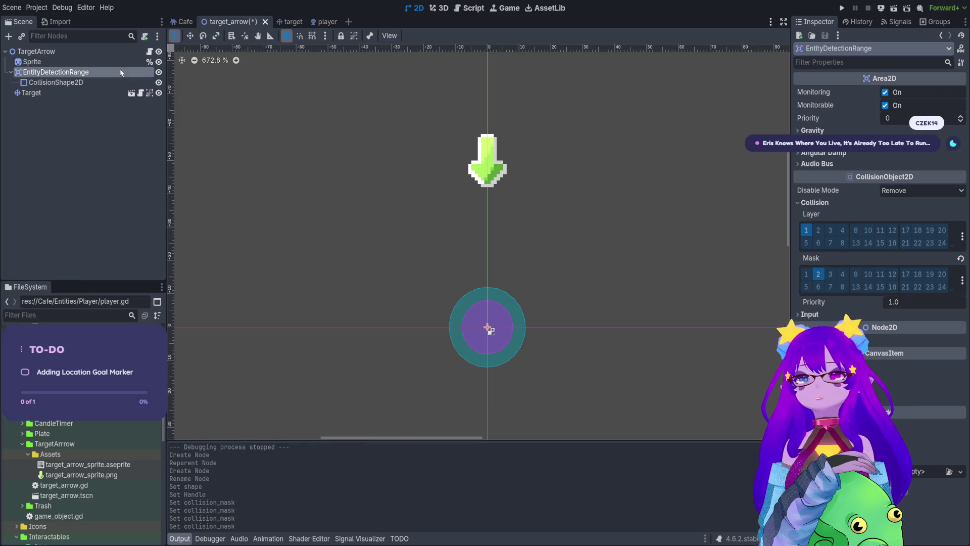
click(897, 23)
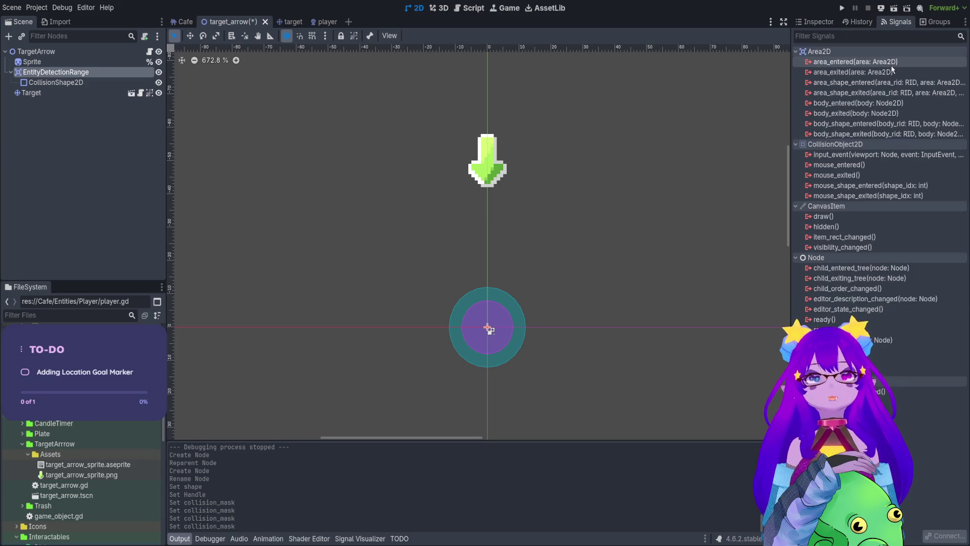
Connect EntityDetectionRange's body_entered signal to a handler and paste the spellcasting handler for reference
click(892, 104)
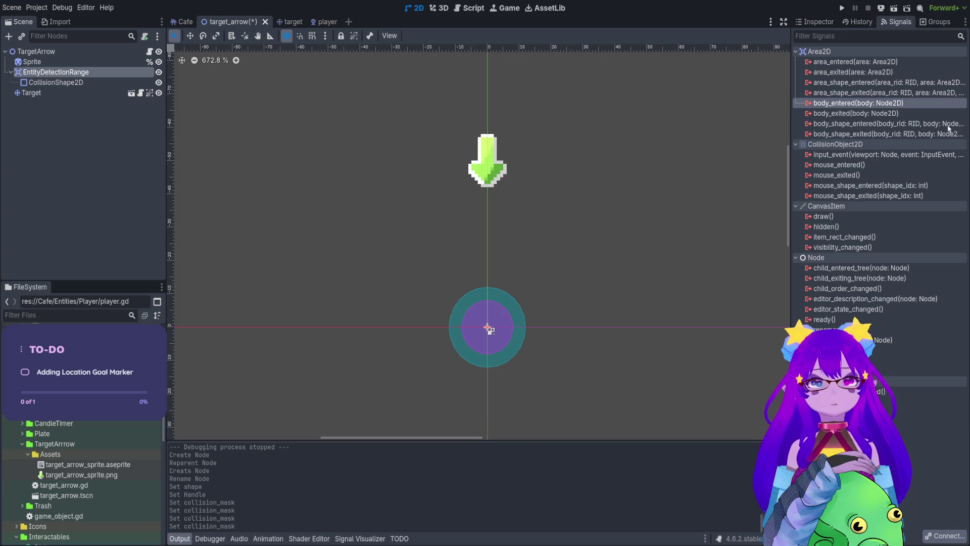
double_click(904, 103)
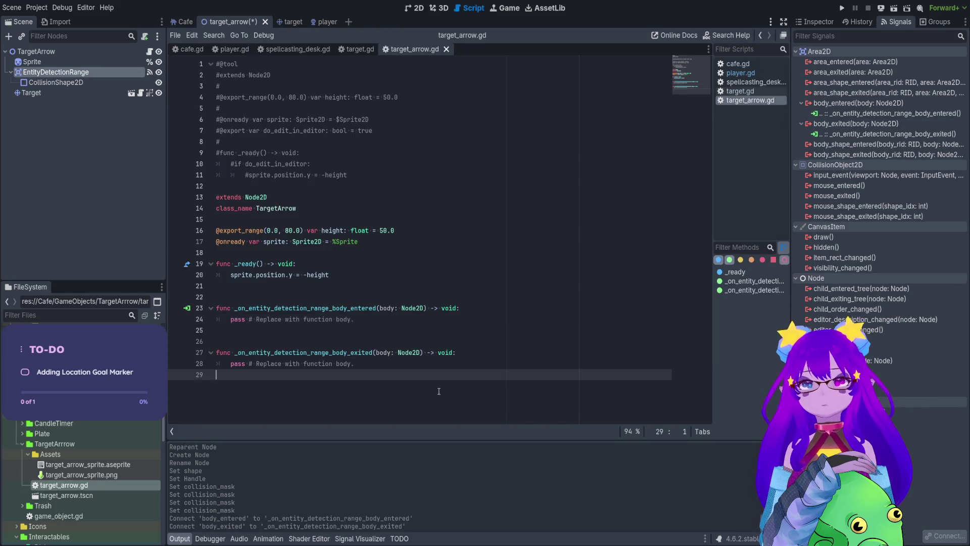
key(Return)
key(Return)
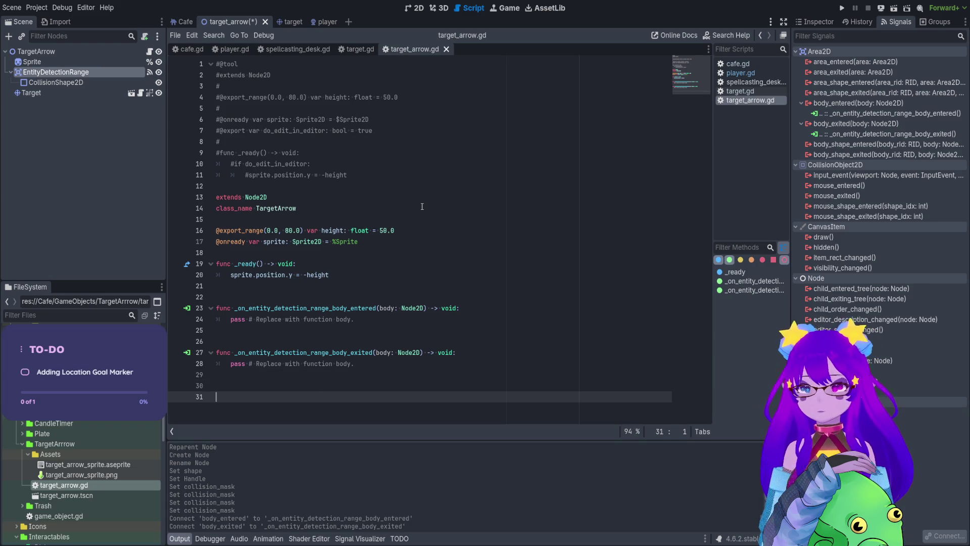
text(func _on_spellcasting_area_body_entered(body: Node2D) -> void: 	if body is Player: 		Utility.player_enter_spellcasting_zone.emit() 		if player_entered_spellcasting_zone_first_time: 			player_entered_spellcasting_zone_first_time = false 			Utility.player_in_kitchen_for_first_time.emit() 			Utility.task_action_done.emit(Task.ACTION.ENTERED_KITCHEN) 			_delete_path_follower())
Replace pass with 'if body.get_parent() is not Entity: return' and begin Utility.print_debug_message(
drag(354, 264, 227, 263)
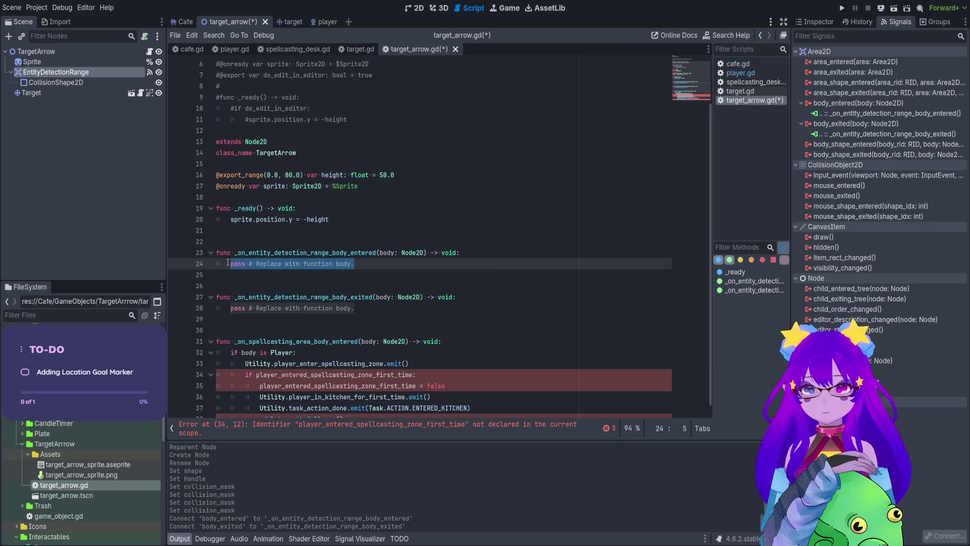
text(if bod)
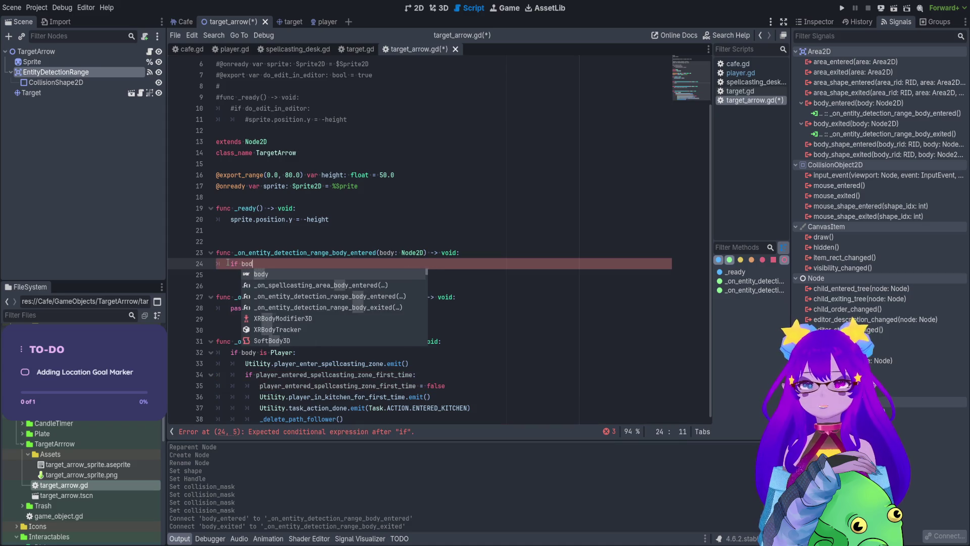
text(y.get_par)
key(Return)
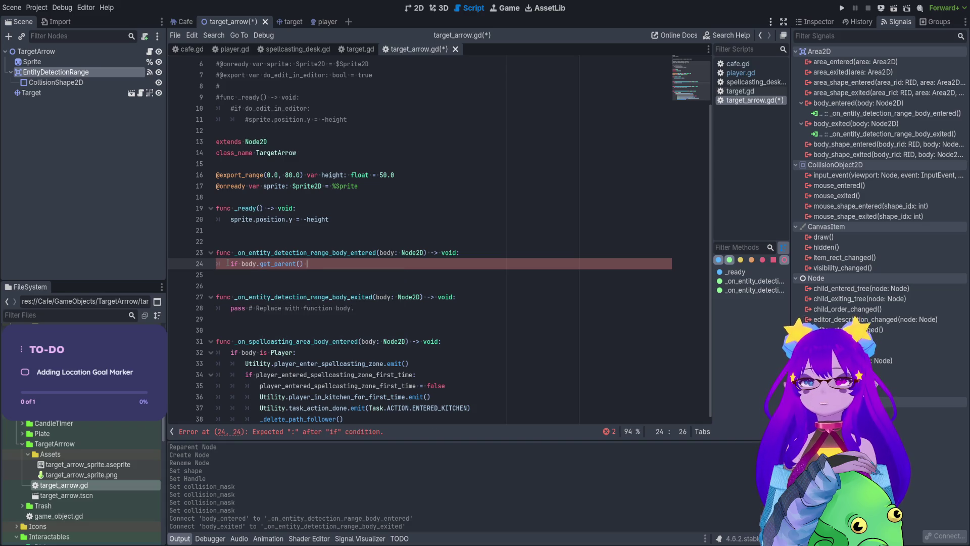
text(is Entity:)
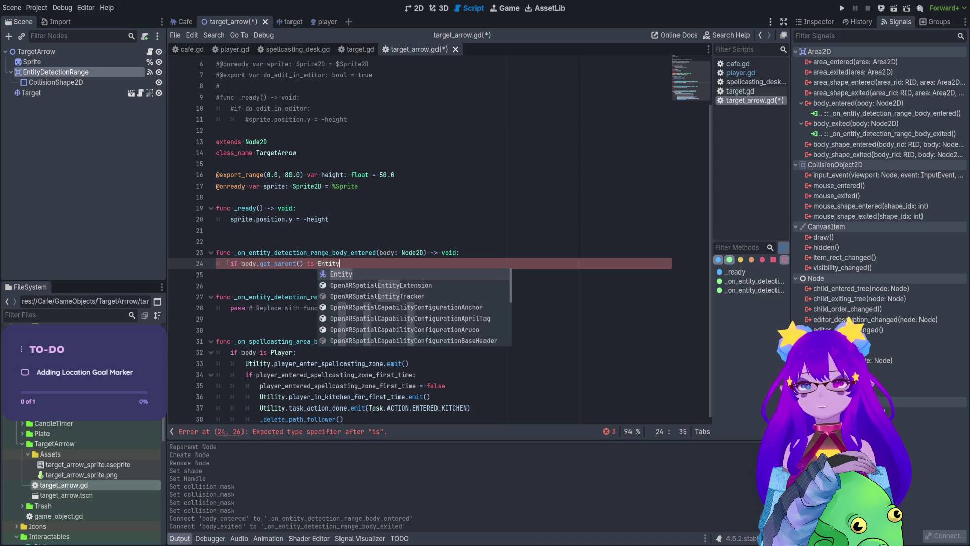
key(Return)
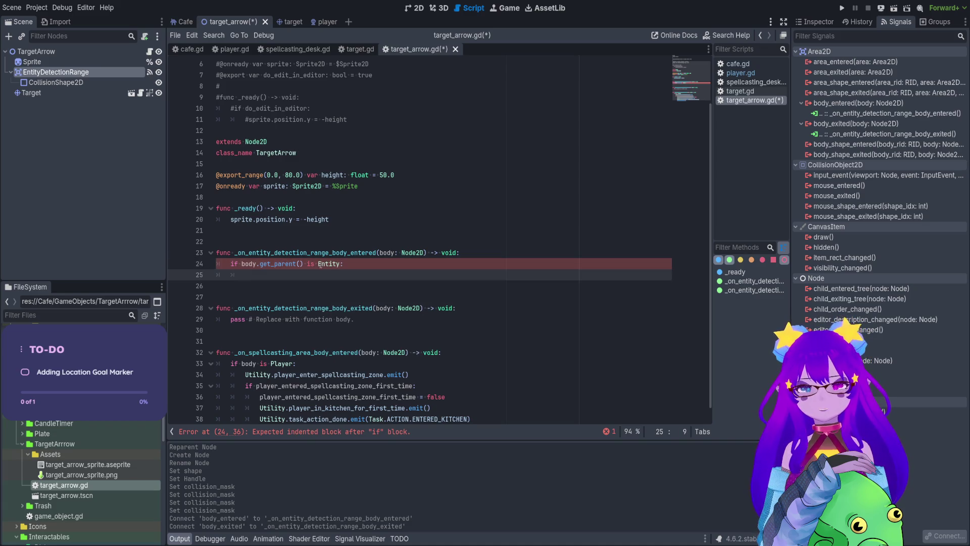
click(318, 263)
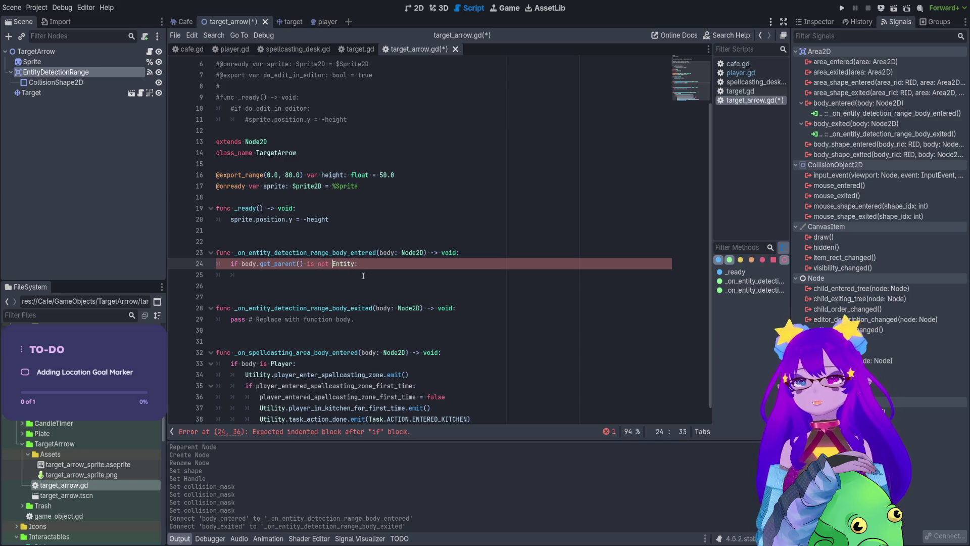
click(381, 279)
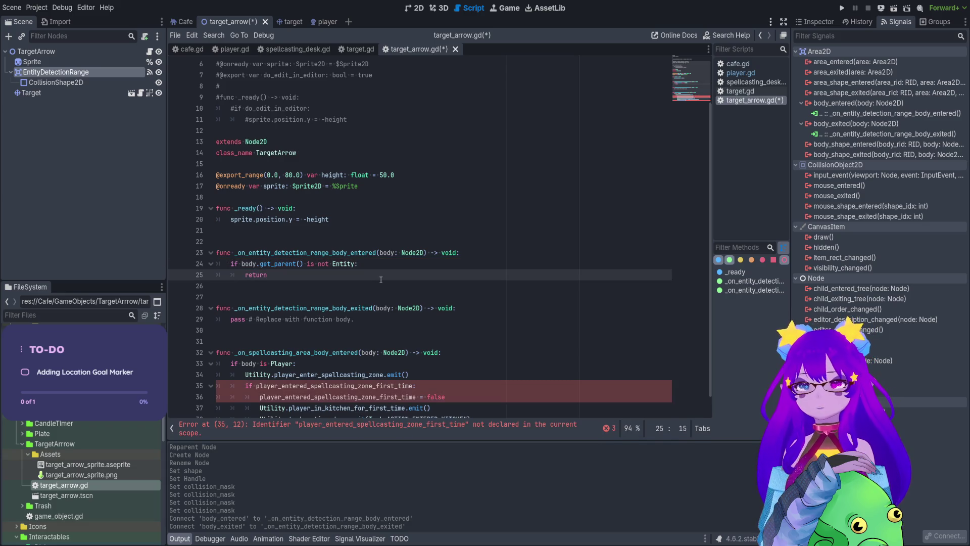
key(Return)
key(Return)
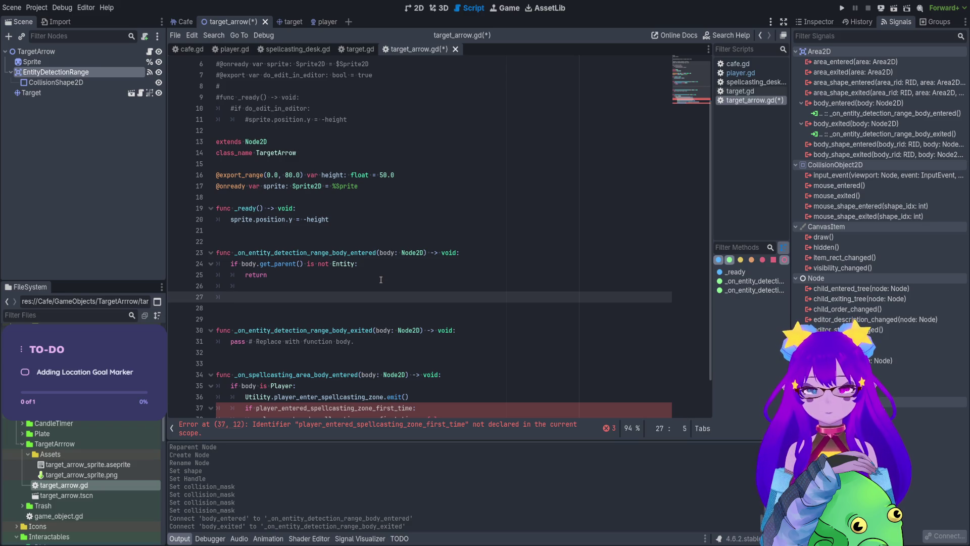
text(Utility.)
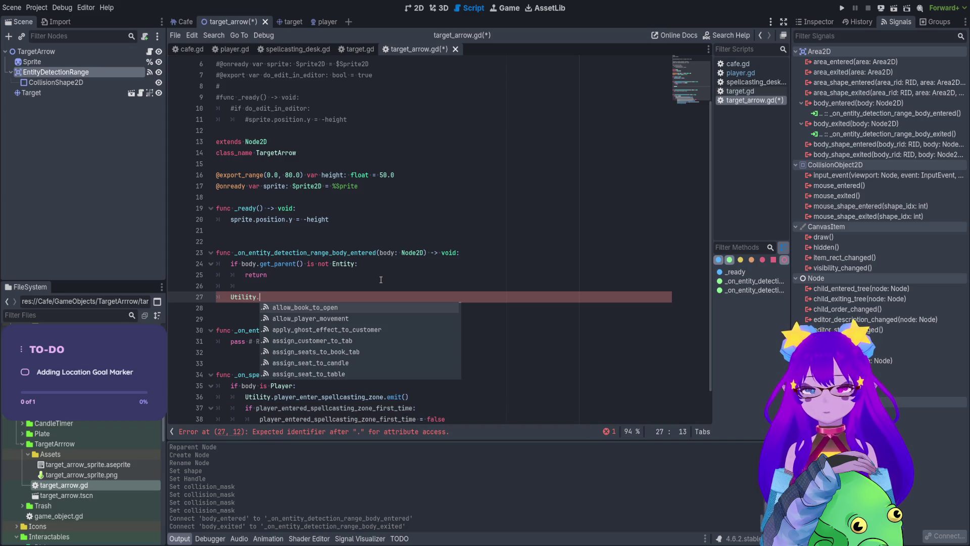
text(print)
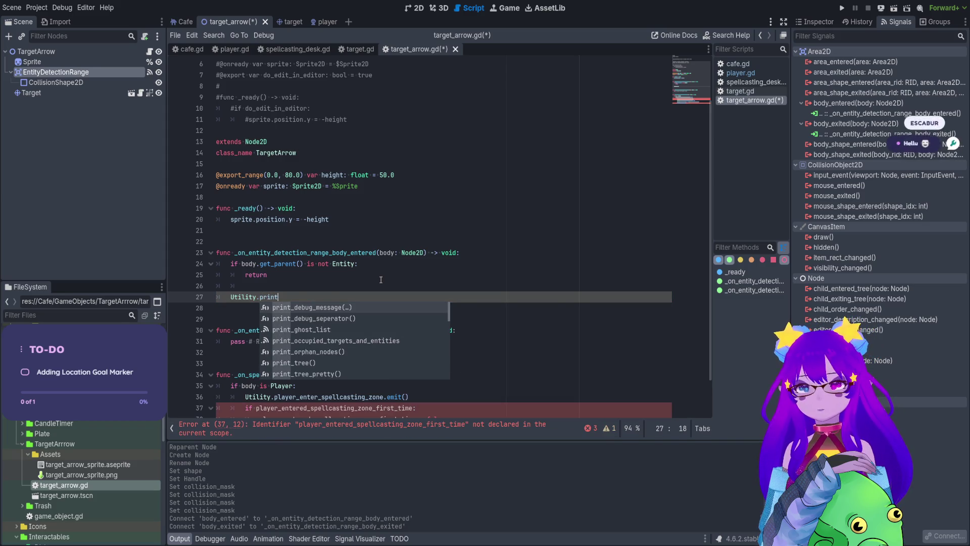
key(Return)
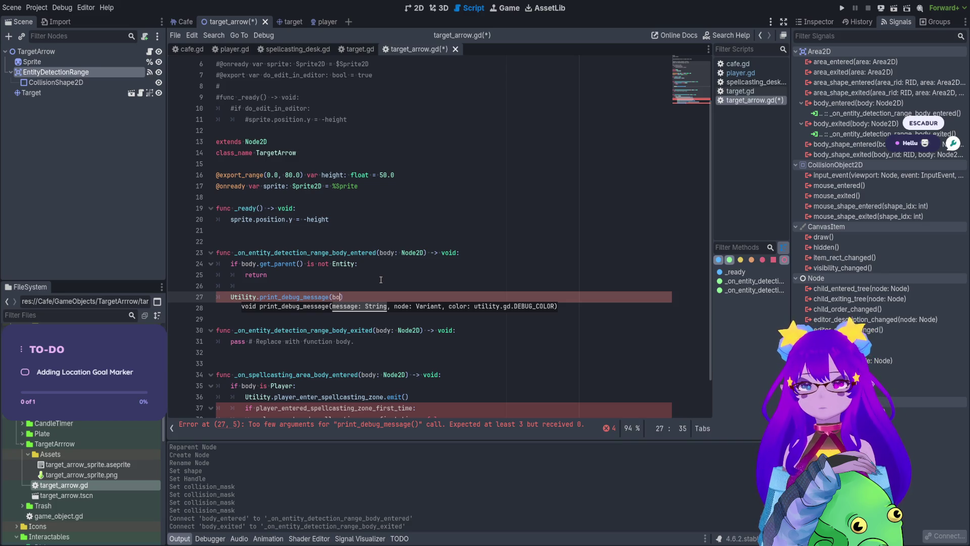
click(185, 22)
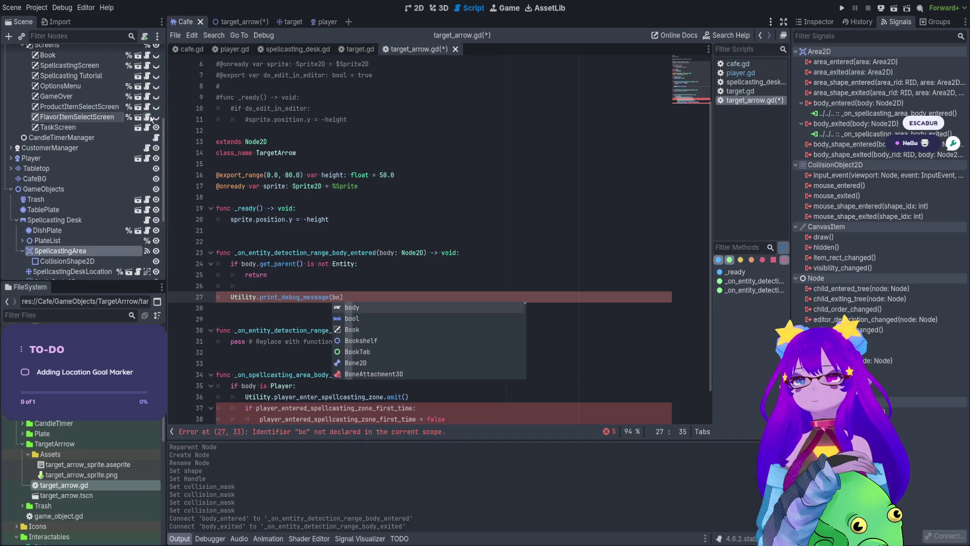
Compare with cafe.gd's Player check and simplify the condition to 'if body is not Entity:'
click(147, 52)
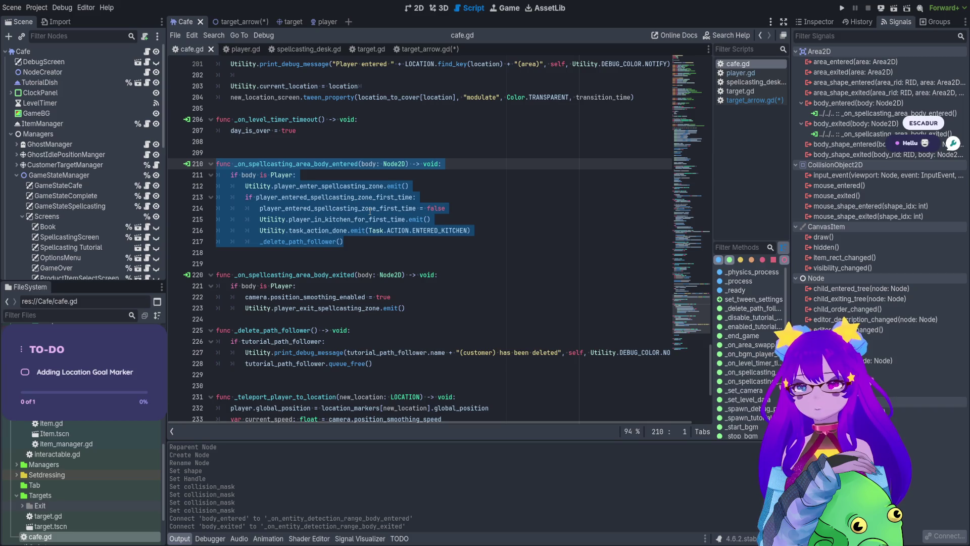
click(298, 181)
double_click(279, 175)
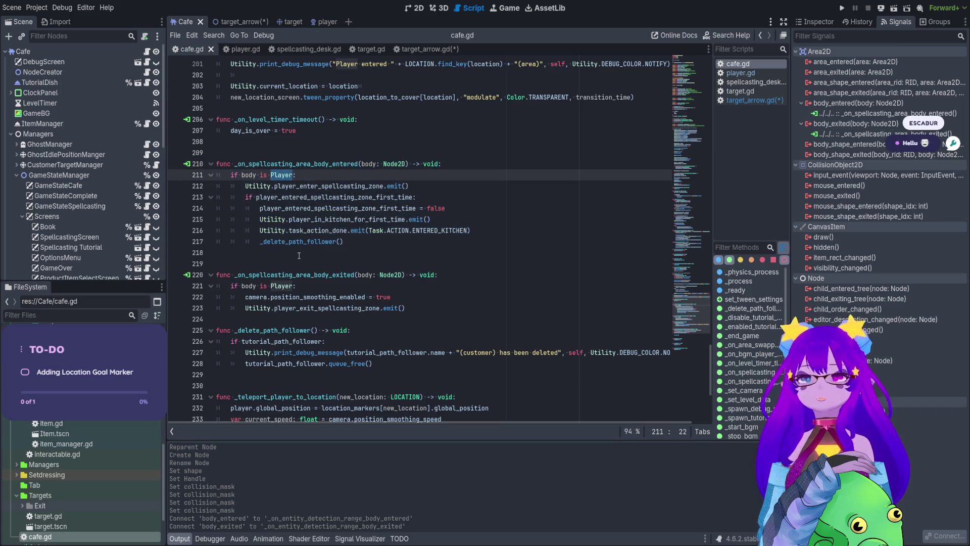
click(232, 22)
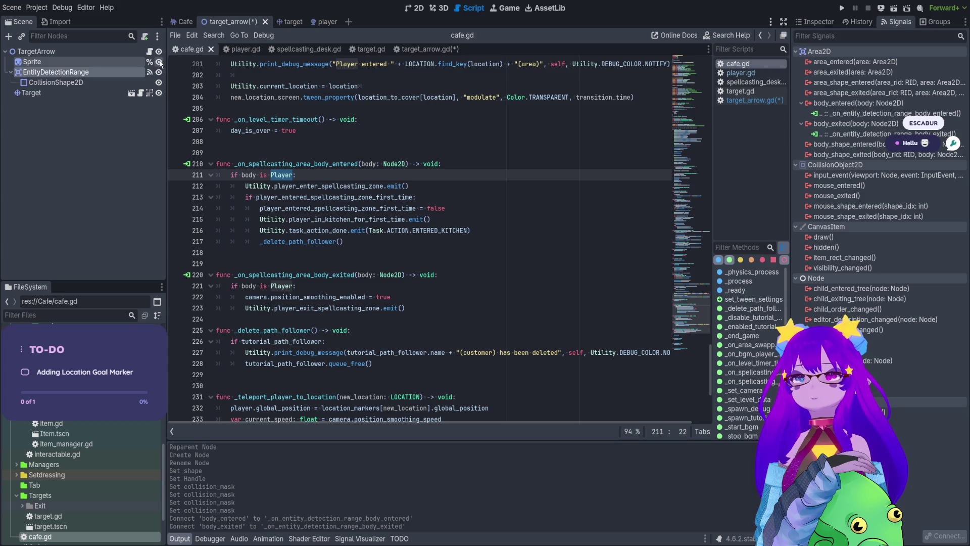
click(149, 52)
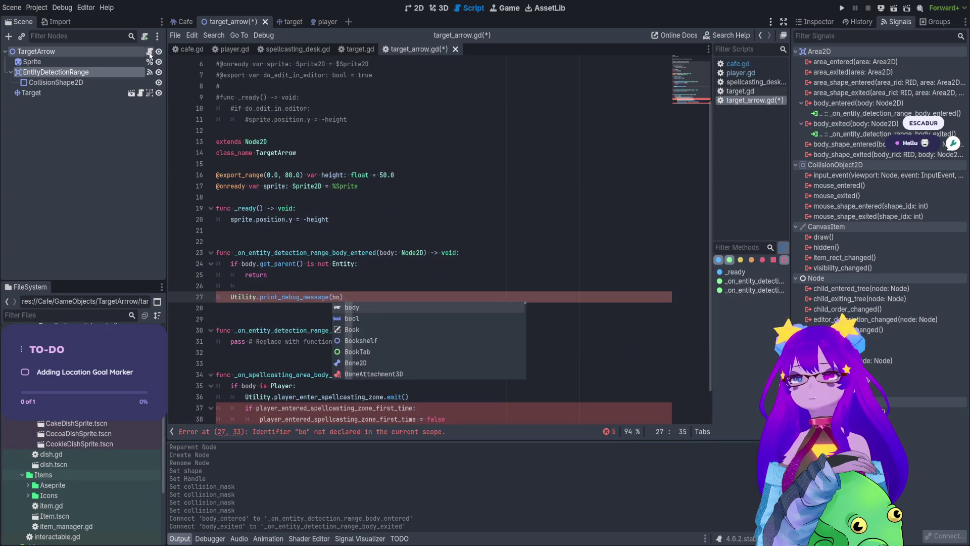
click(302, 265)
drag(262, 265, 257, 265)
key(BackSpace)
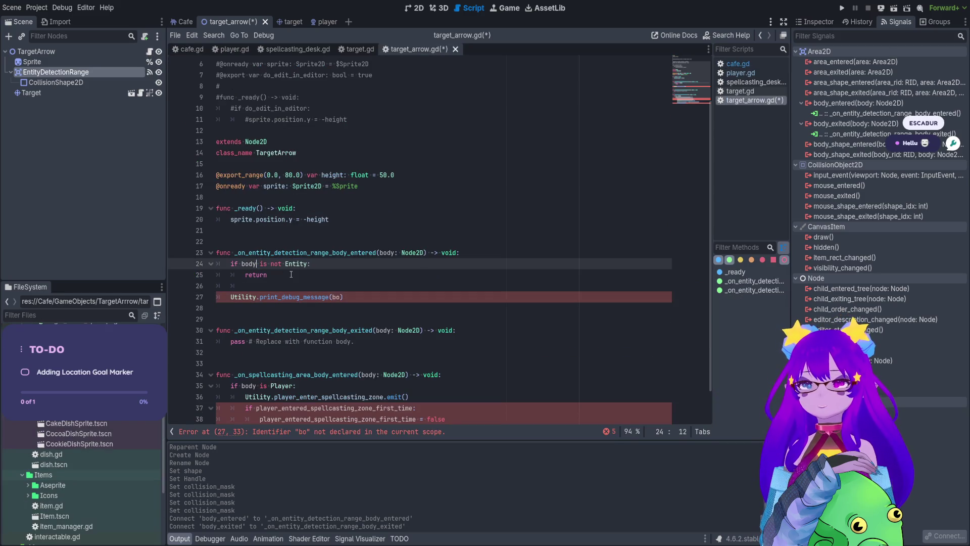
Complete print_debug_message(body.name + " has entered " + name, self, Utility.DEBUG_COLOR.NOTIFY) and select the leftover pasted handler
double_click(336, 296)
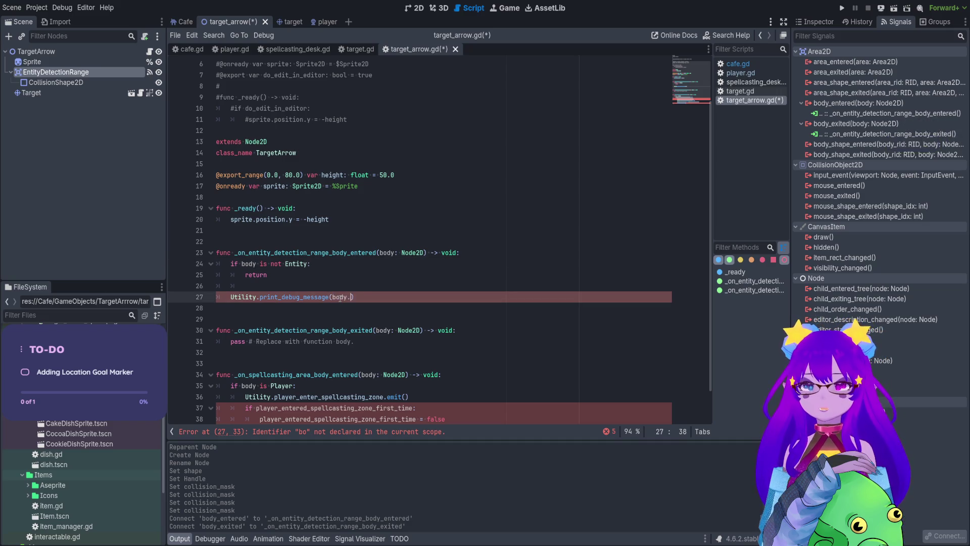
text(name + " has entered)
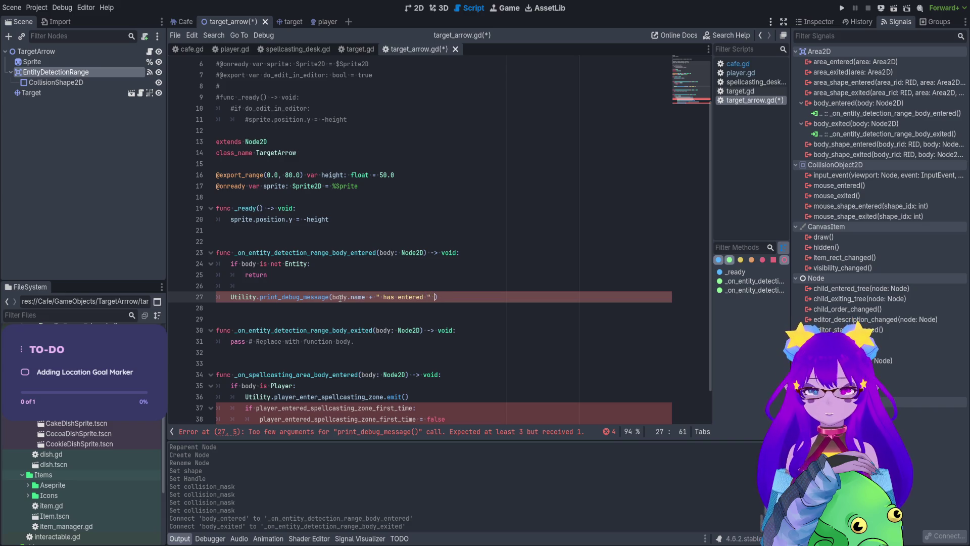
text(e)
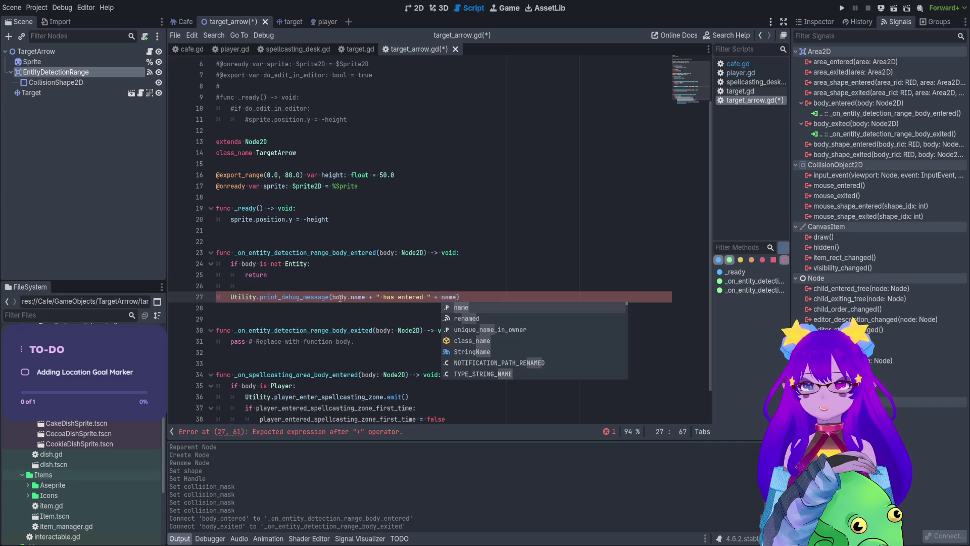
text(, self, Utilit)
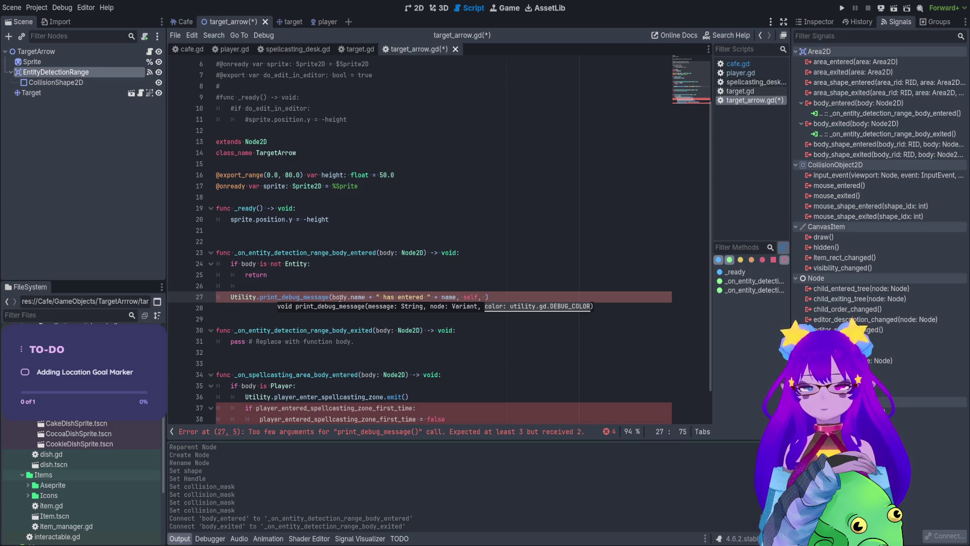
text(y.DEBUG_COLOR.)
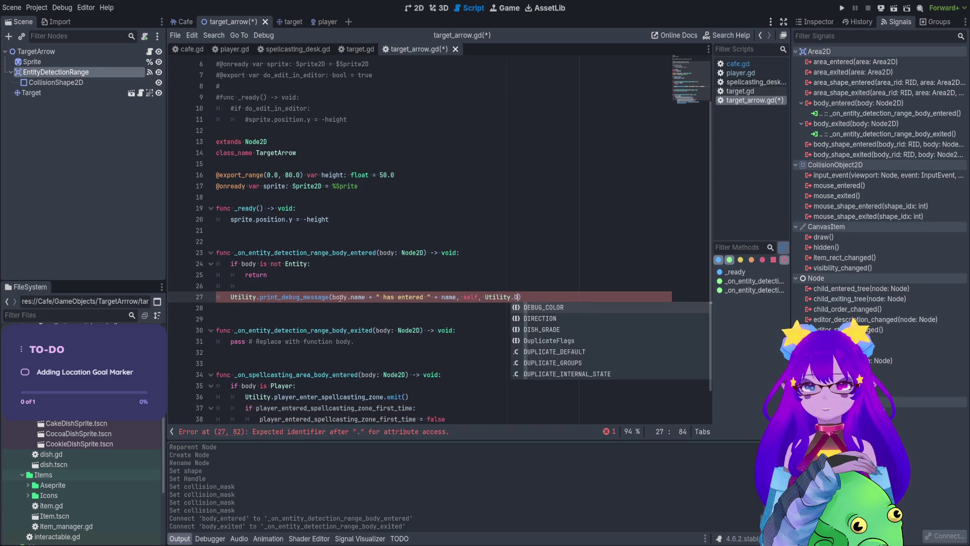
text(N)
key(Return)
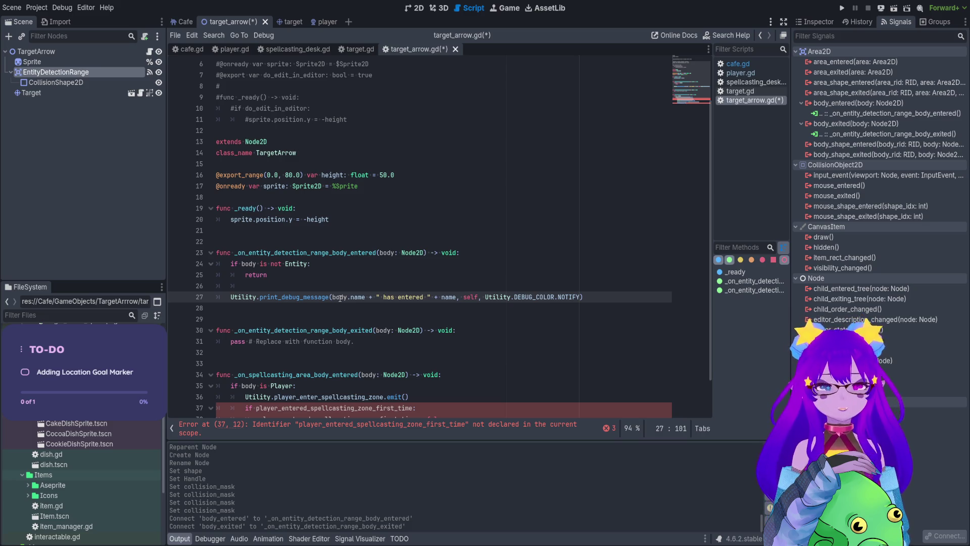
scroll(438, 207, down, 1)
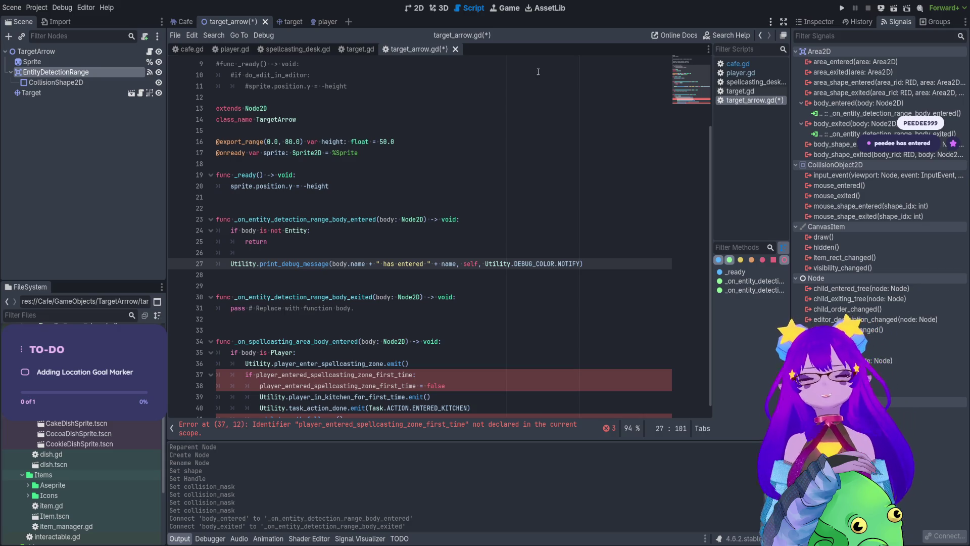
scroll(423, 338, down, 1)
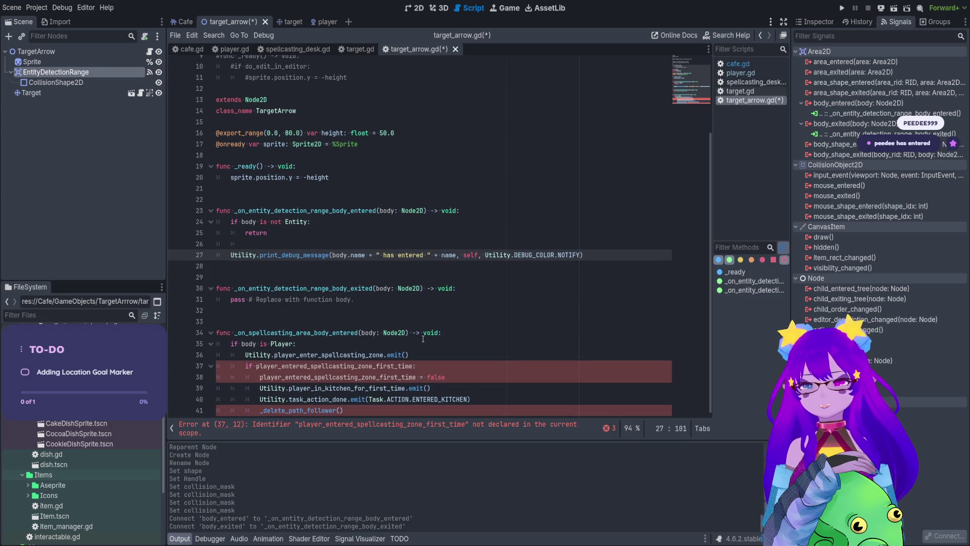
drag(492, 410, 222, 319)
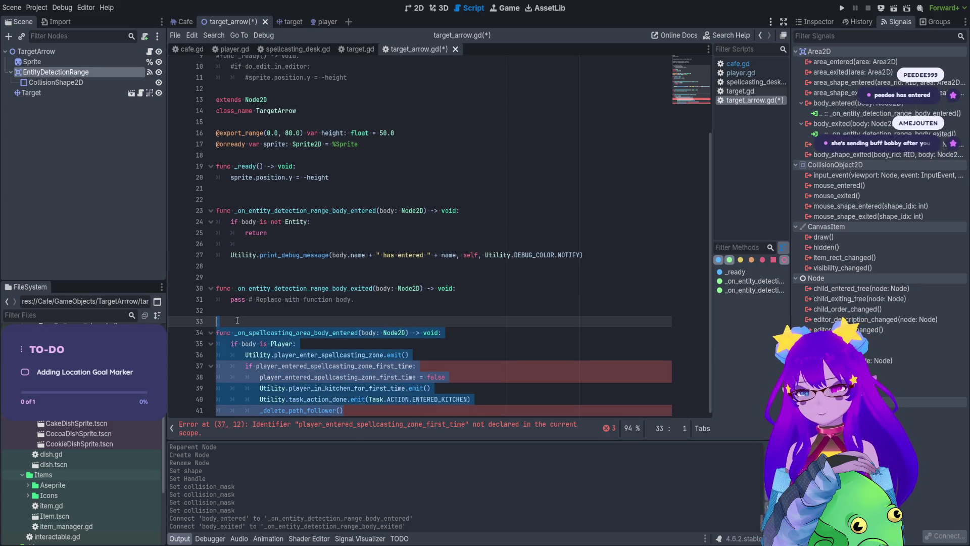
Delete the leftover spellcasting handler and copy the entered handler's check and message into the exit handler
key(BackSpace)
key(BackSpace)
key(BackSpace)
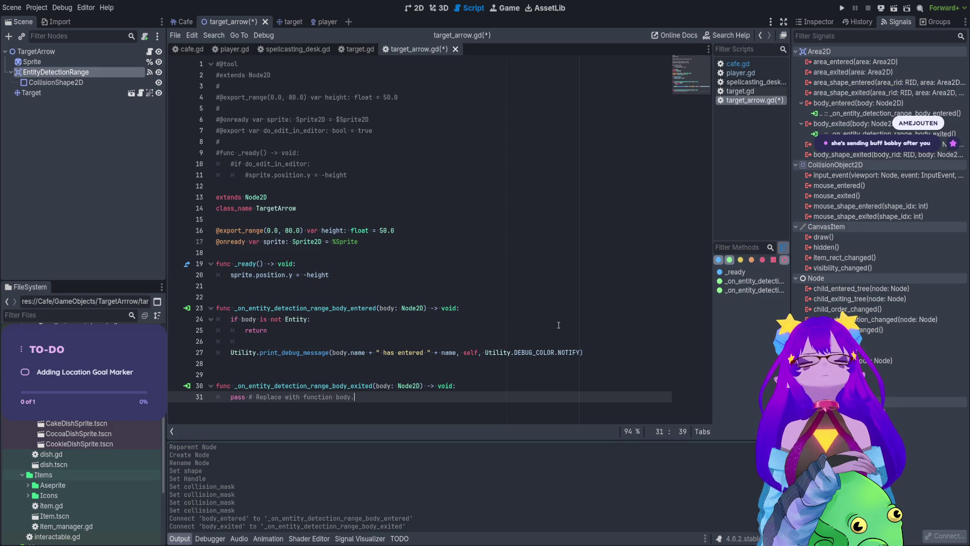
mouse_move(582, 352)
mouse_down()
mouse_move(238, 342)
mouse_move(197, 320)
mouse_up()
key(ctrl+c)
click(374, 407)
key(shift+Home)
key(shift+Home)
key(ctrl+v)
Change 'entered' to 'exited' in the exit handler's message and save target_arrow.gd
double_click(411, 417)
text(exited)
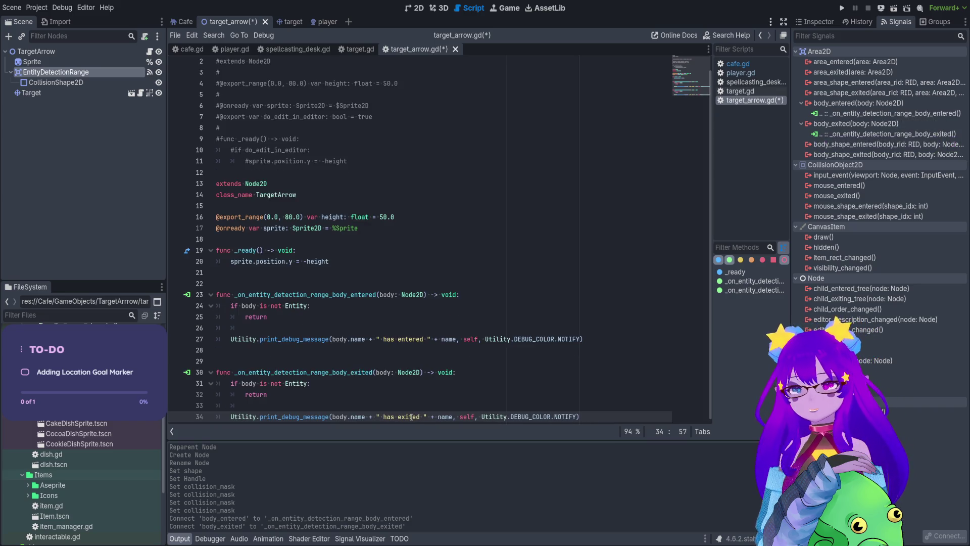
key(Up)
key(Up)
key(ctrl+s)
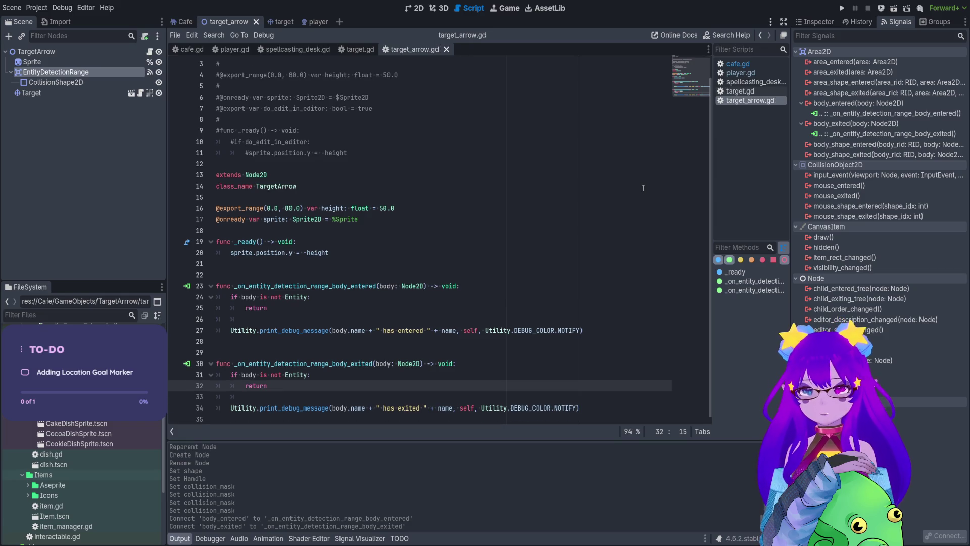
Save the arrow scene, return to the Cafe scene and frame the TargetArrow marker
click(416, 8)
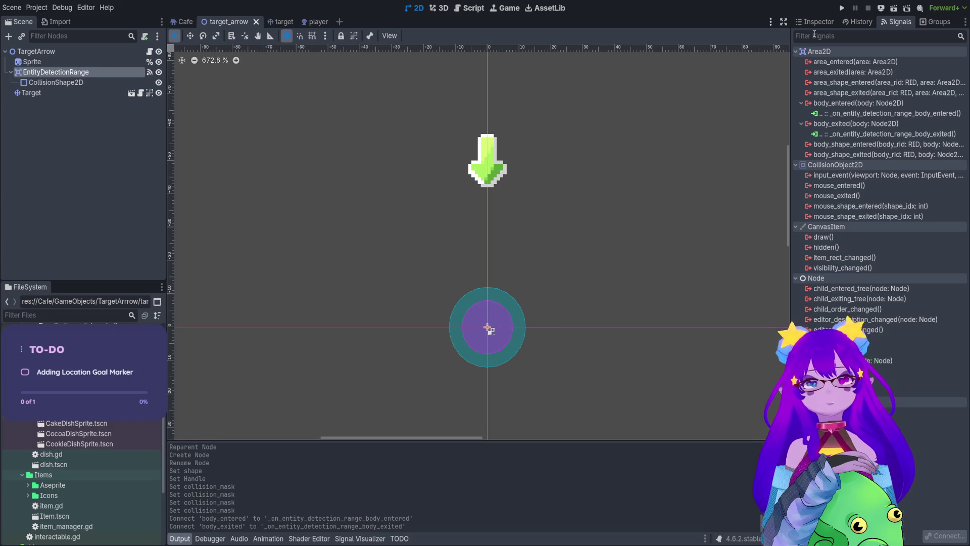
key(ctrl+s)
click(183, 22)
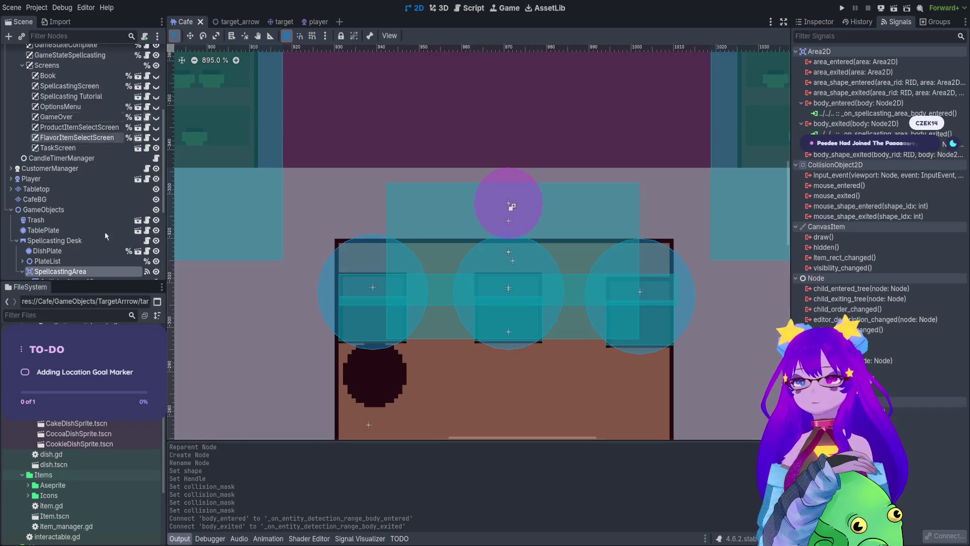
double_click(85, 262)
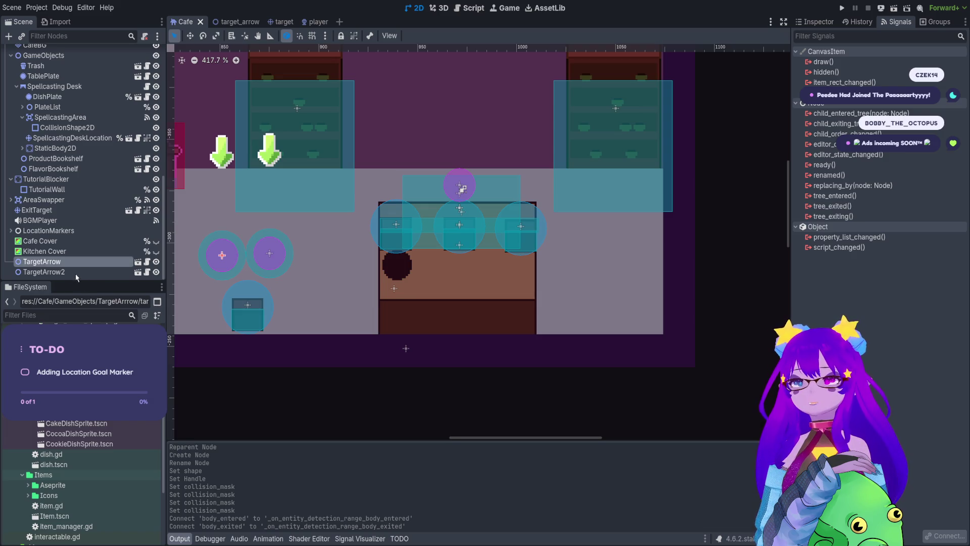
Rename the two markers to TargetArrowA and TargetArrowB
text(A)
click(75, 272)
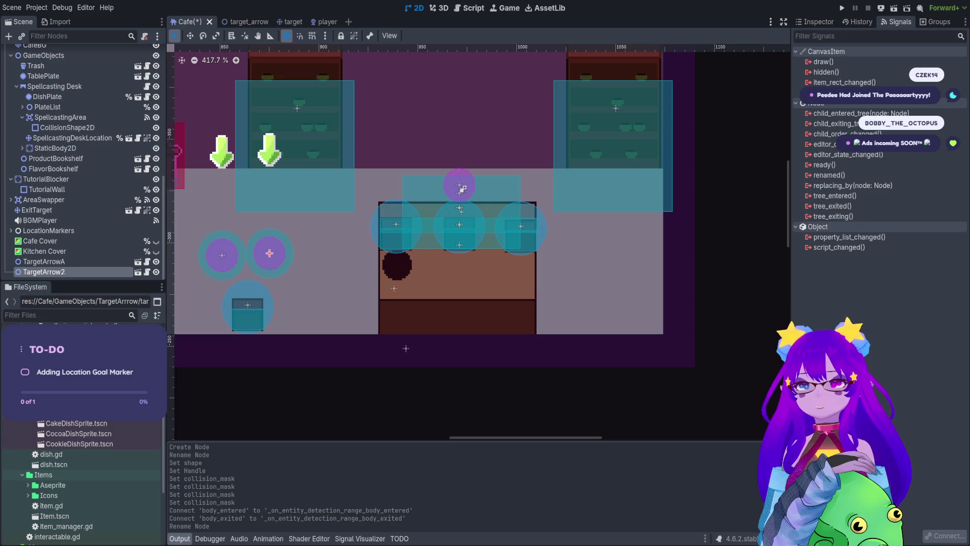
key(BackSpace)
text(B)
key(Return)
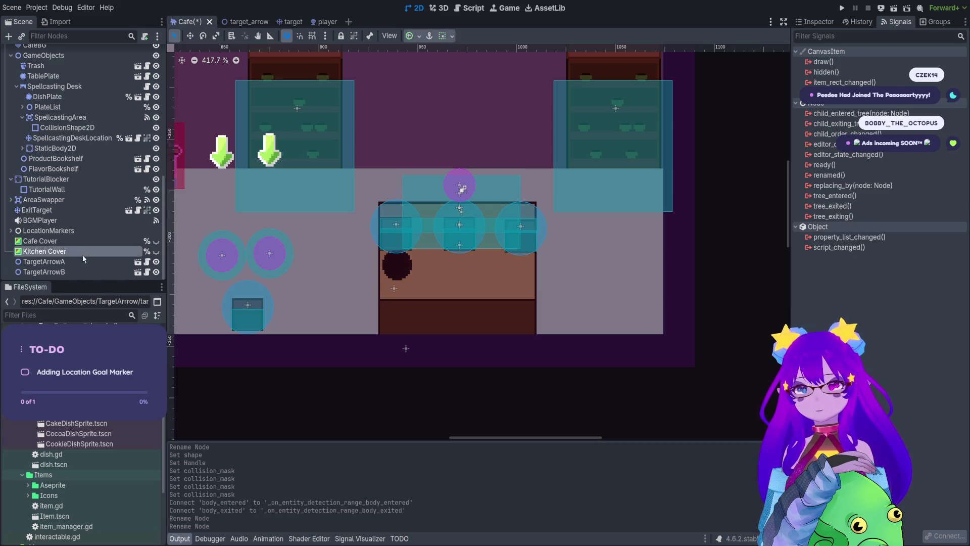
Select TargetArrowA, show its Inspector properties, save the Cafe scene and run the game
click(105, 266)
click(815, 21)
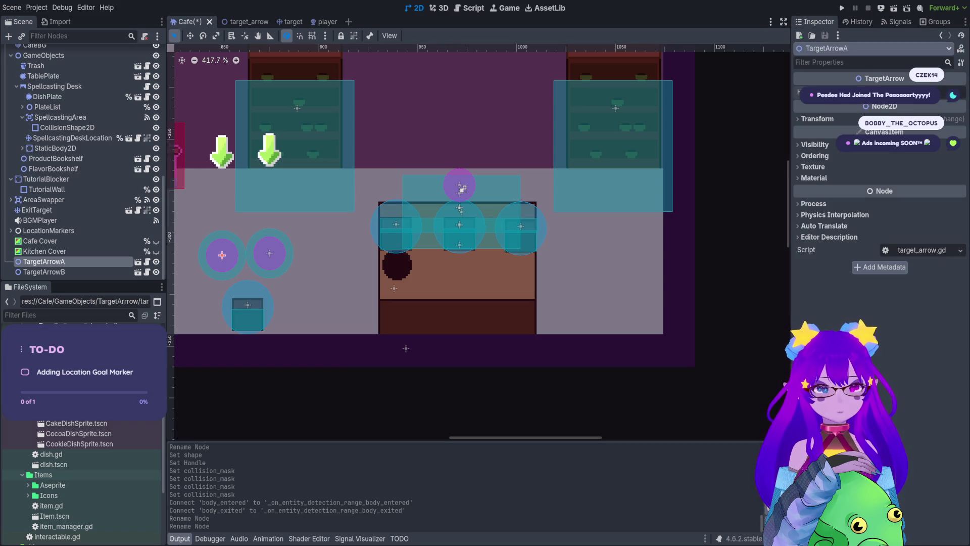
key(ctrl+s)
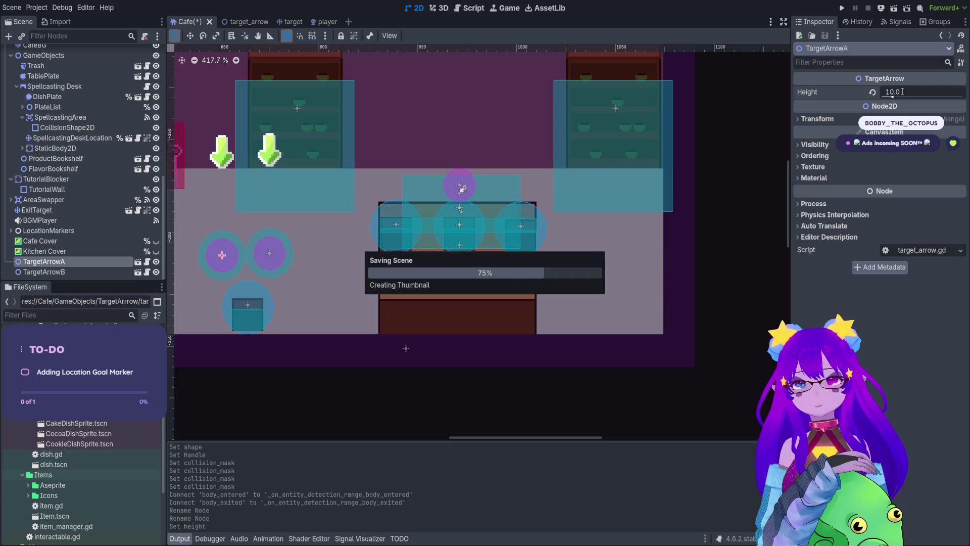
click(842, 8)
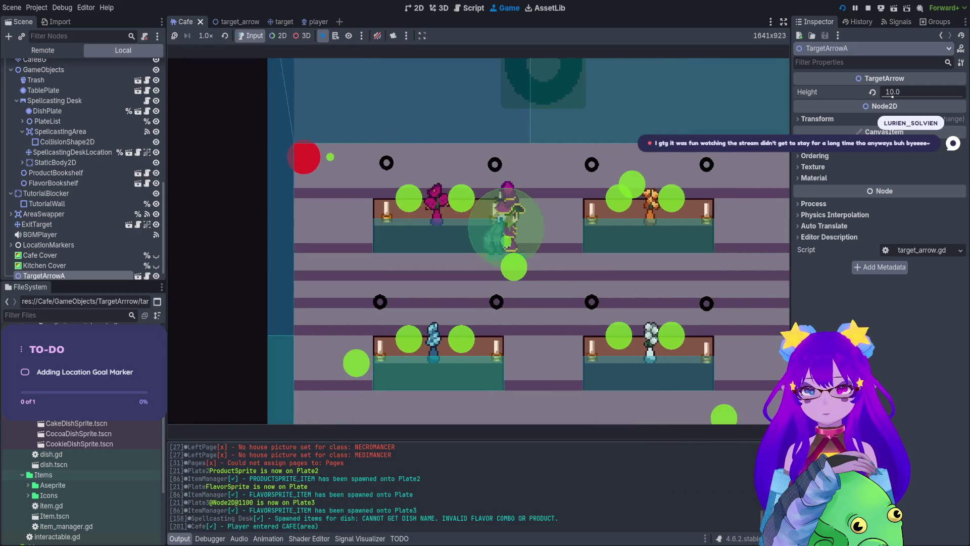
Walk the player on and off TargetArrowA and across TargetArrowB, then stop the game
key(d)
key(w)
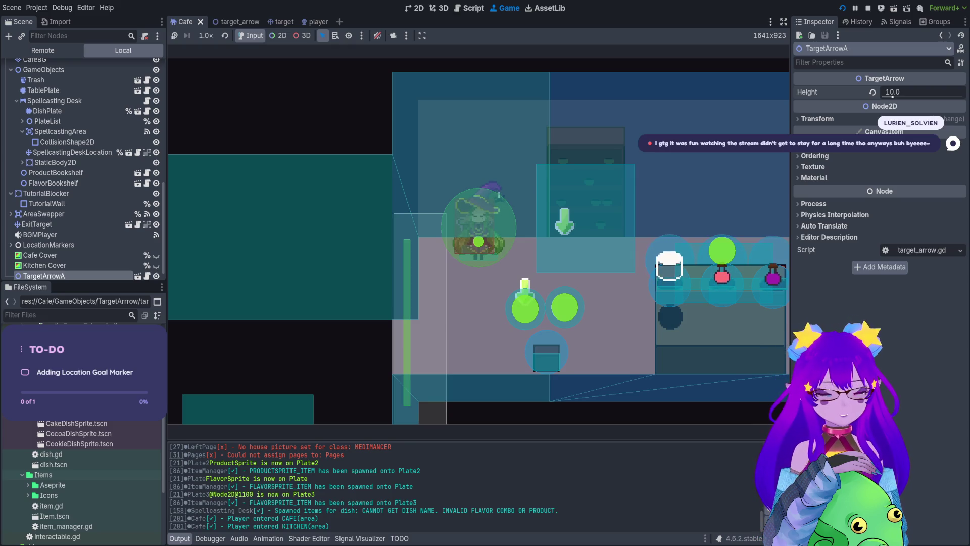
key(s)
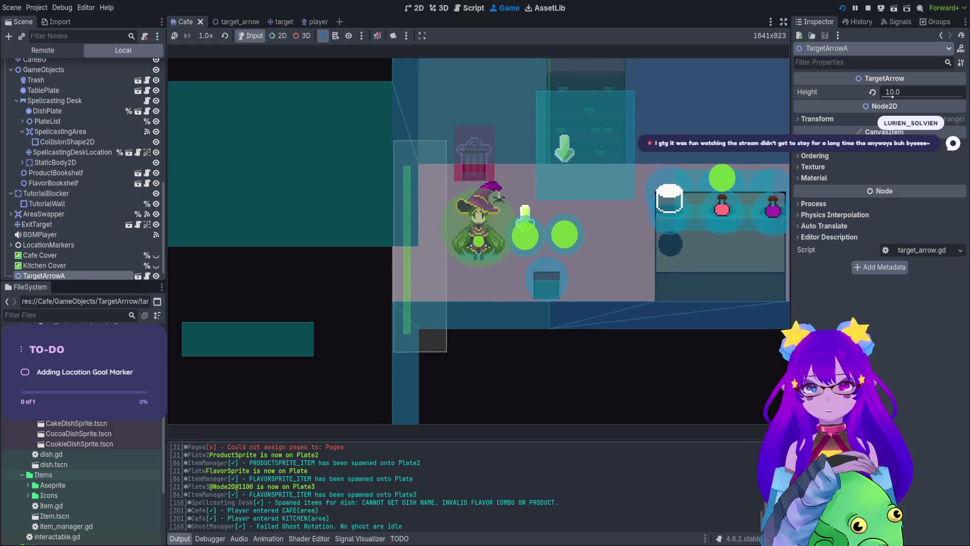
key(d)
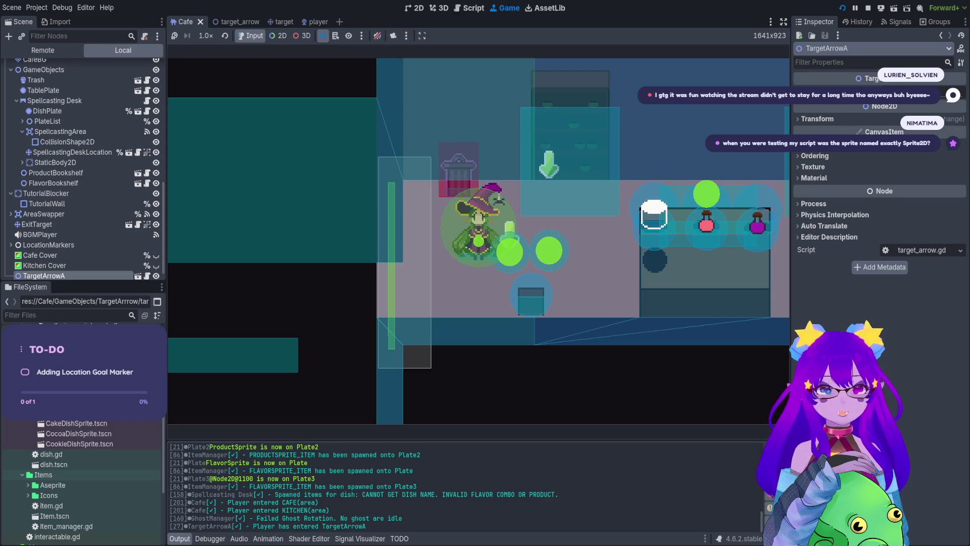
key(d)
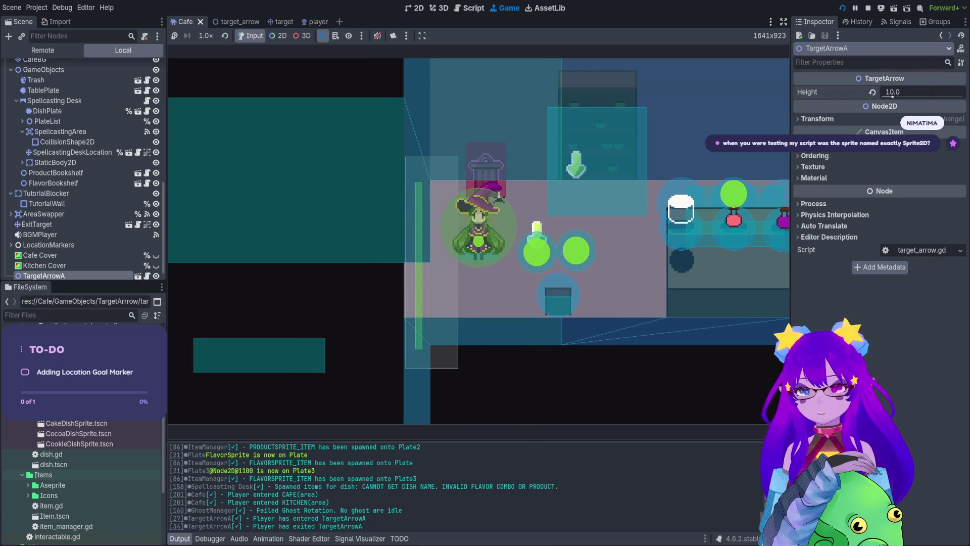
key(a)
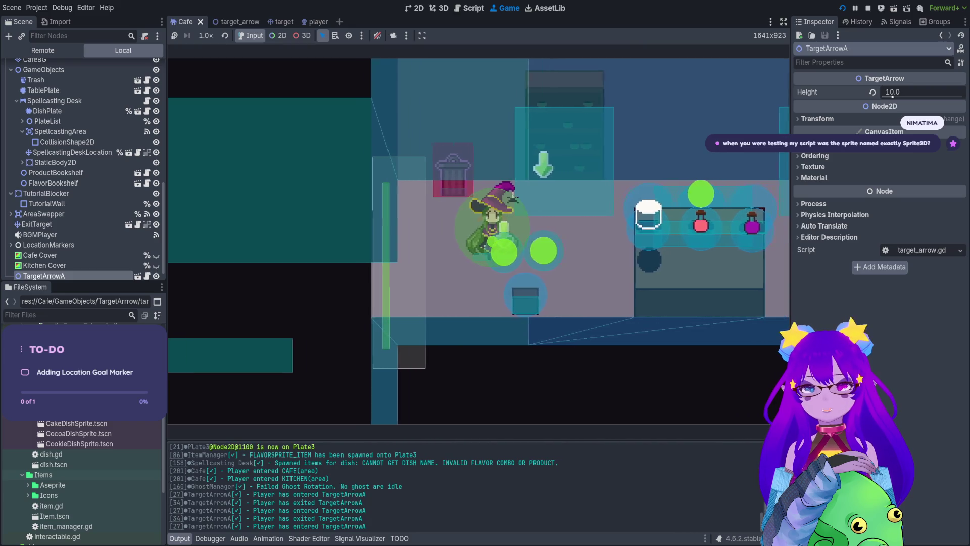
key(a)
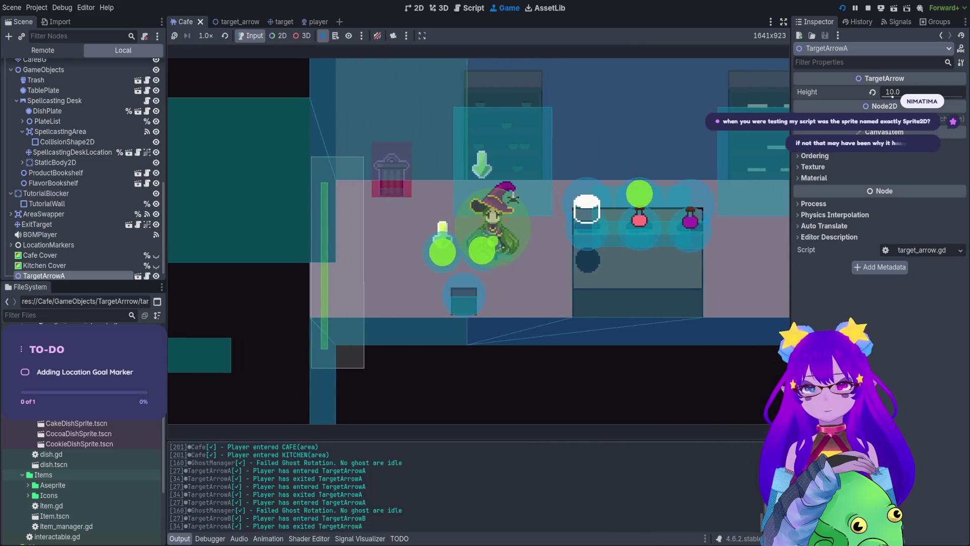
key(d)
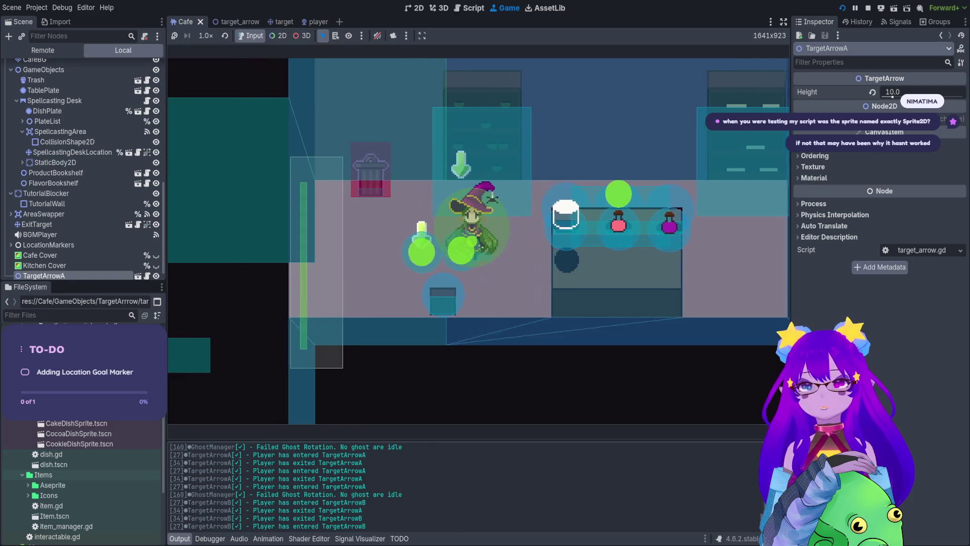
key(a)
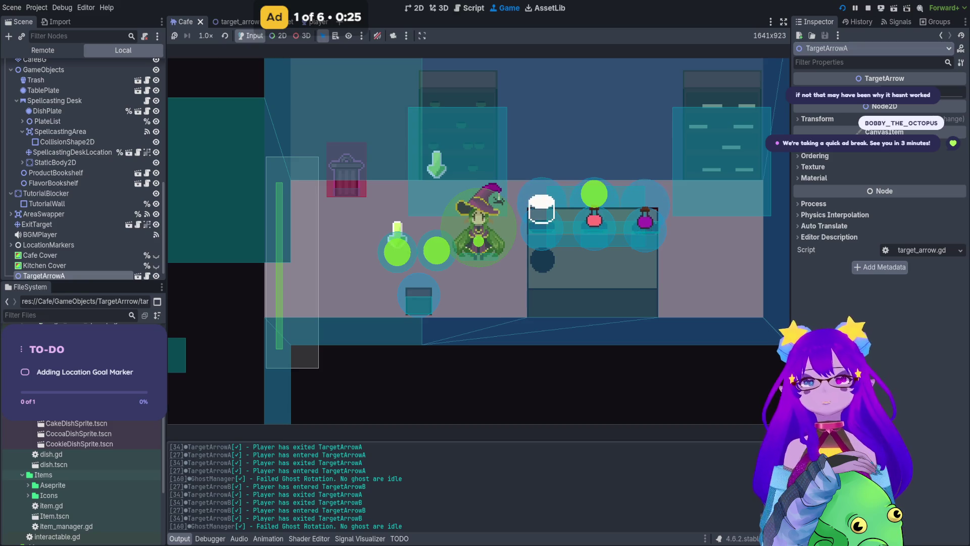
key(ctrl+F3)
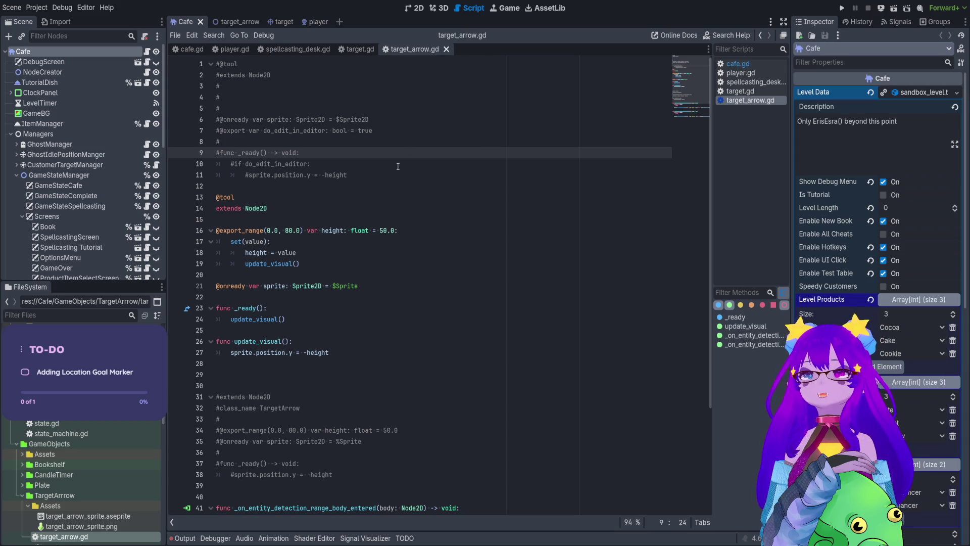
In the Cafe scene canvas, select the TargetArrowB marker for editing
mouse_move(349, 352)
mouse_down()
mouse_move(333, 349)
mouse_move(227, 188)
mouse_move(207, 178)
mouse_up()
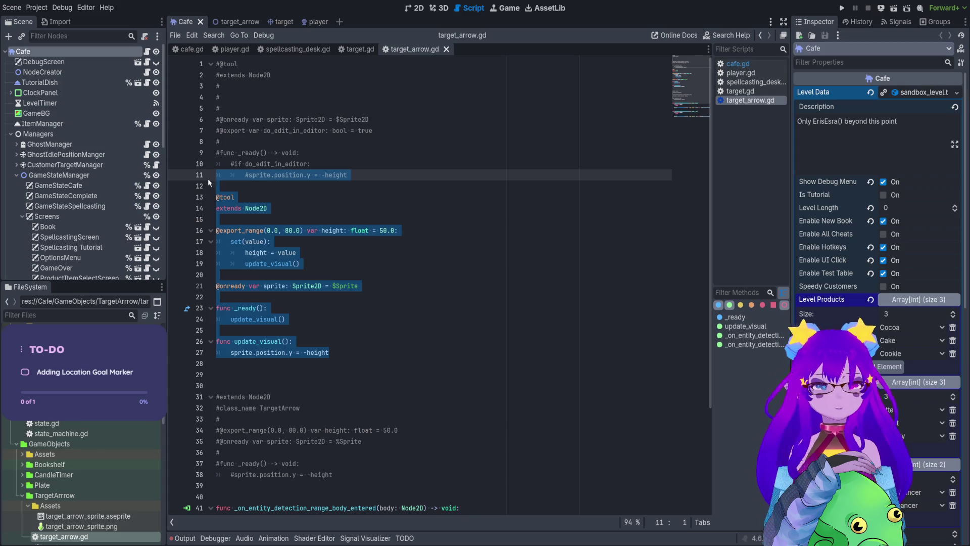
click(303, 198)
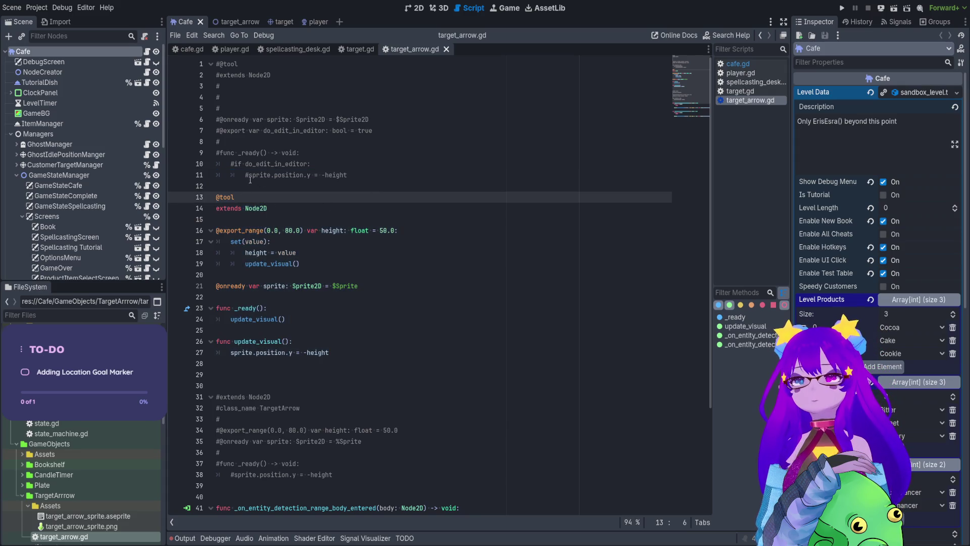
click(416, 8)
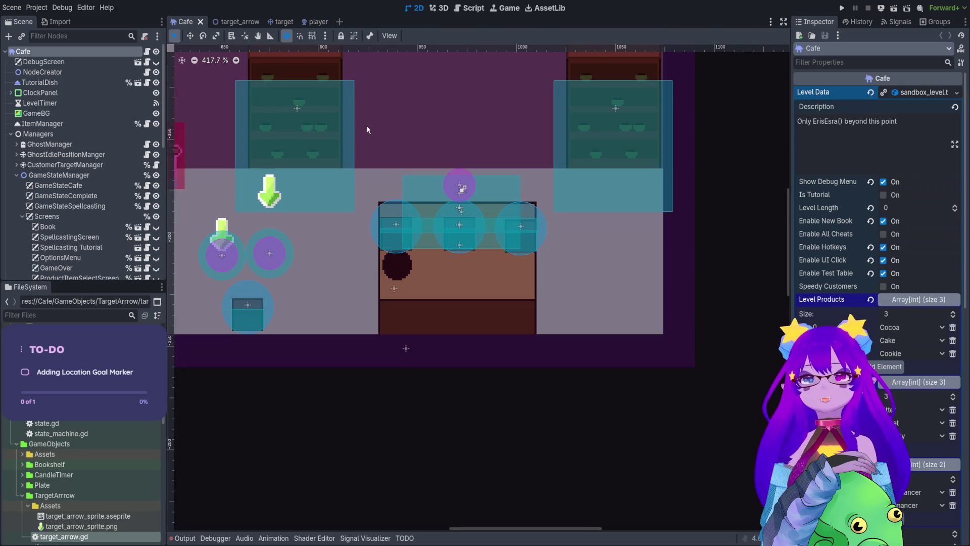
scroll(70, 212, down, 10)
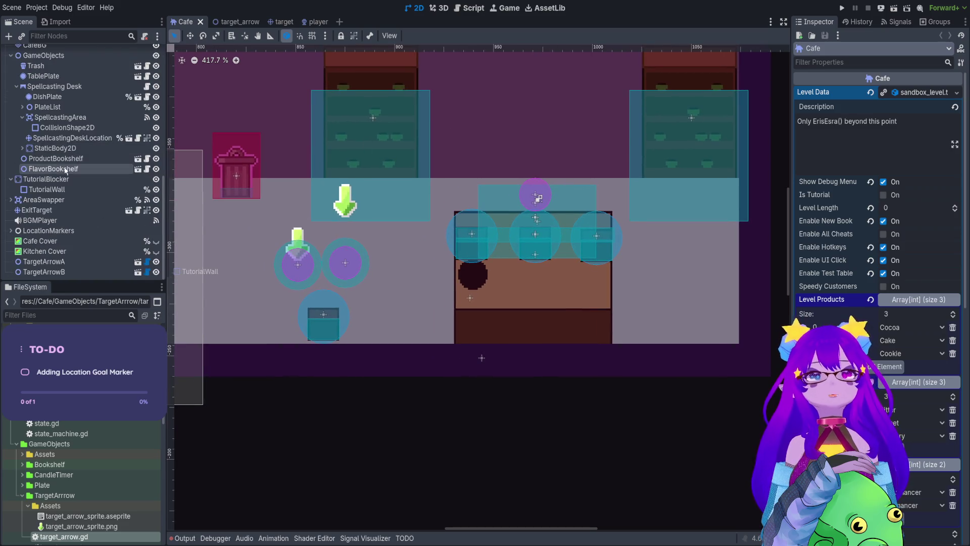
click(68, 273)
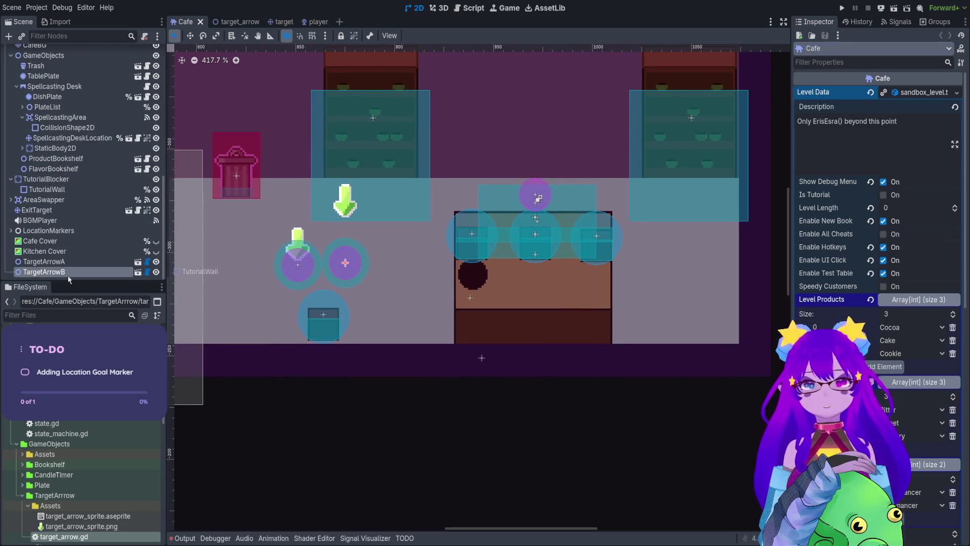
scroll(395, 273, left, 3)
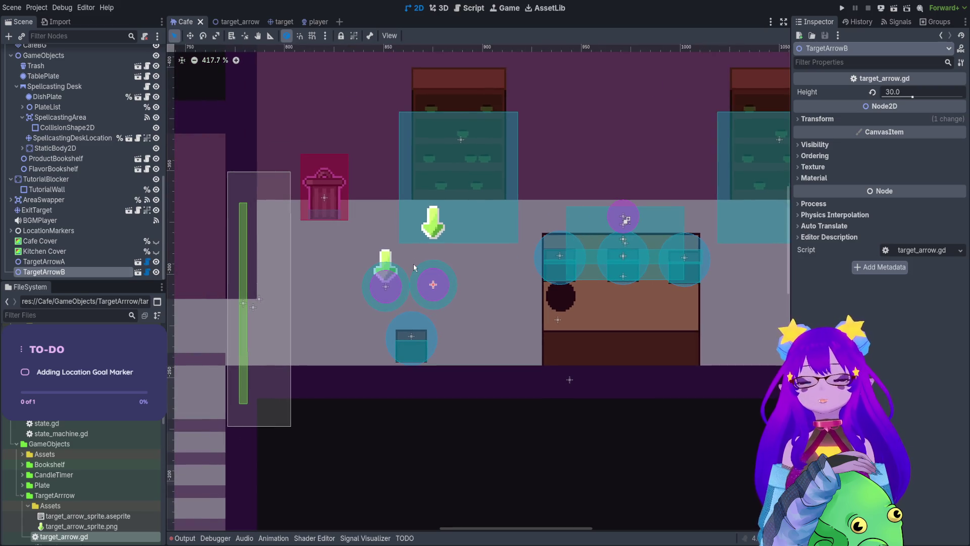
scroll(387, 272, up, 6)
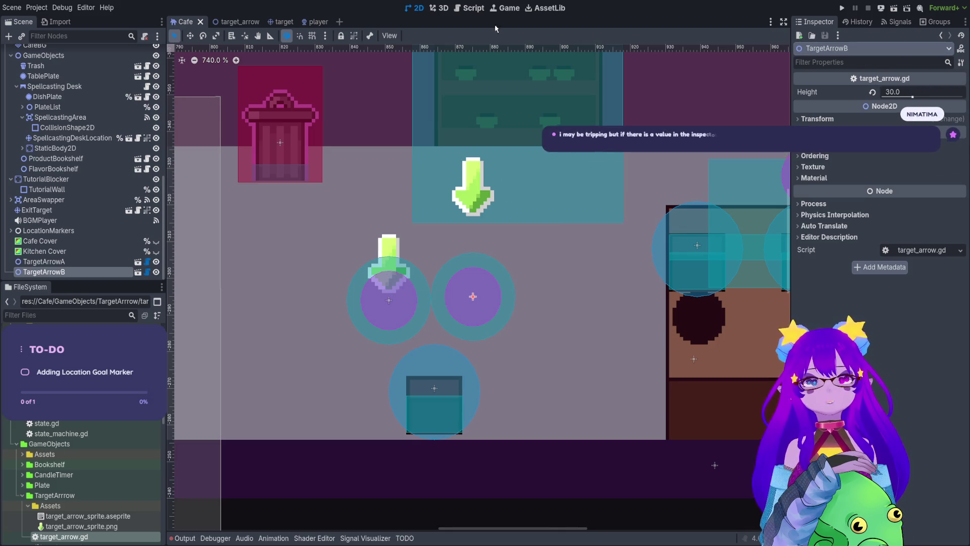
click(506, 8)
click(417, 9)
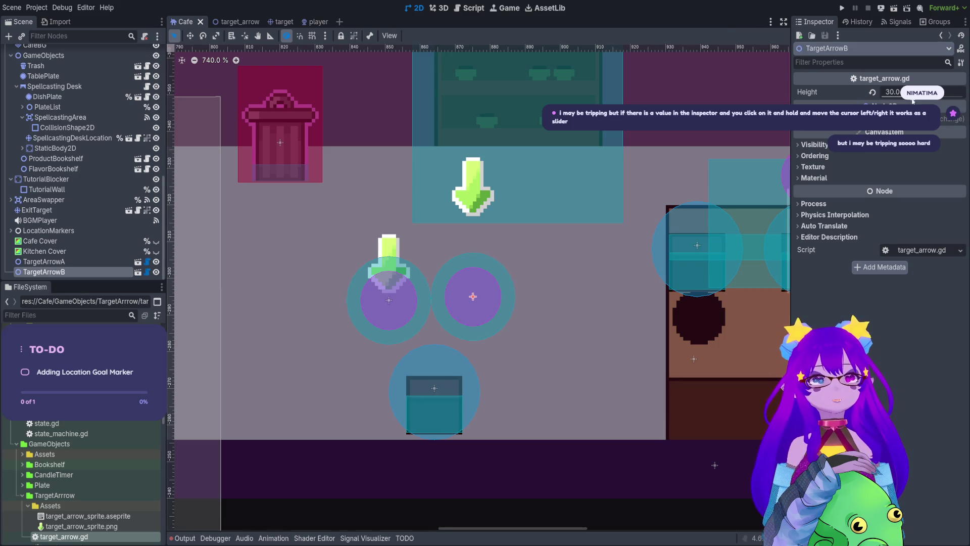
Drag TargetArrowB's Height slider to about 43.7, then go back to target_arrow.gd
mouse_move(913, 101)
mouse_down()
mouse_move(963, 97)
mouse_move(862, 89)
mouse_up()
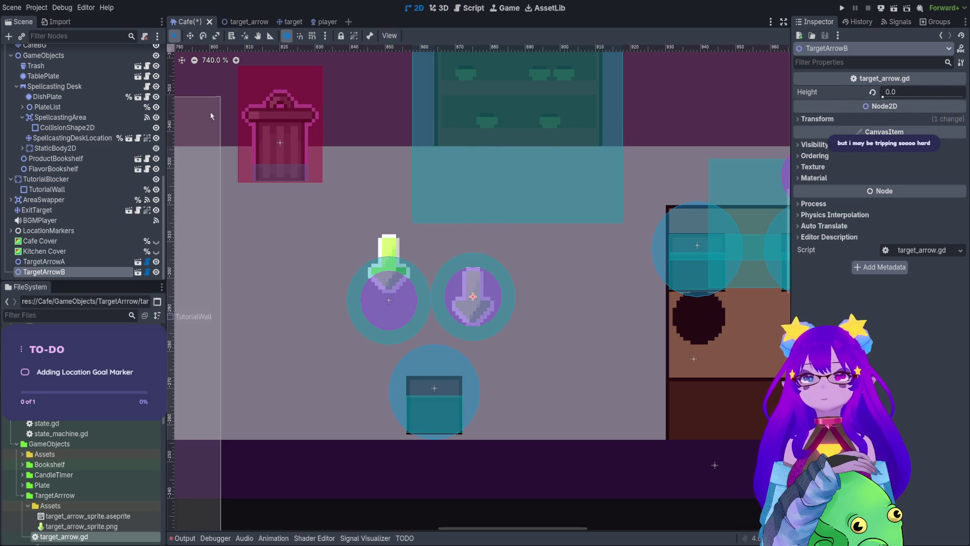
scroll(336, 140, up, 2)
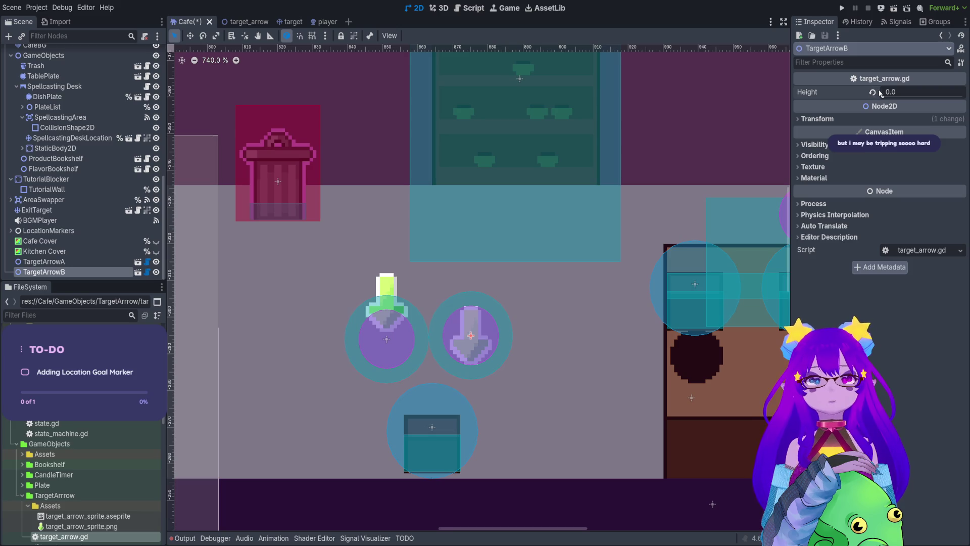
mouse_move(883, 94)
mouse_down()
mouse_move(940, 98)
mouse_move(917, 97)
mouse_move(931, 91)
mouse_up()
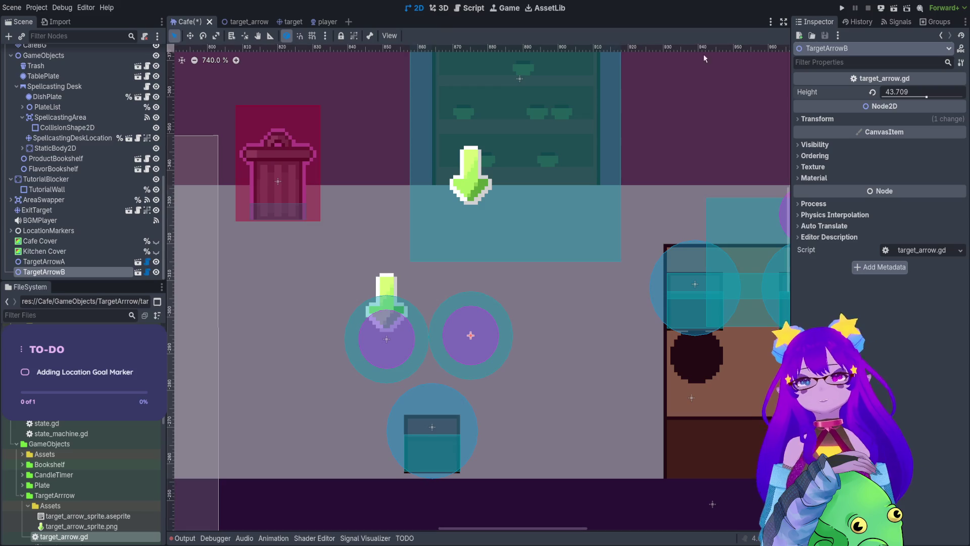
click(473, 8)
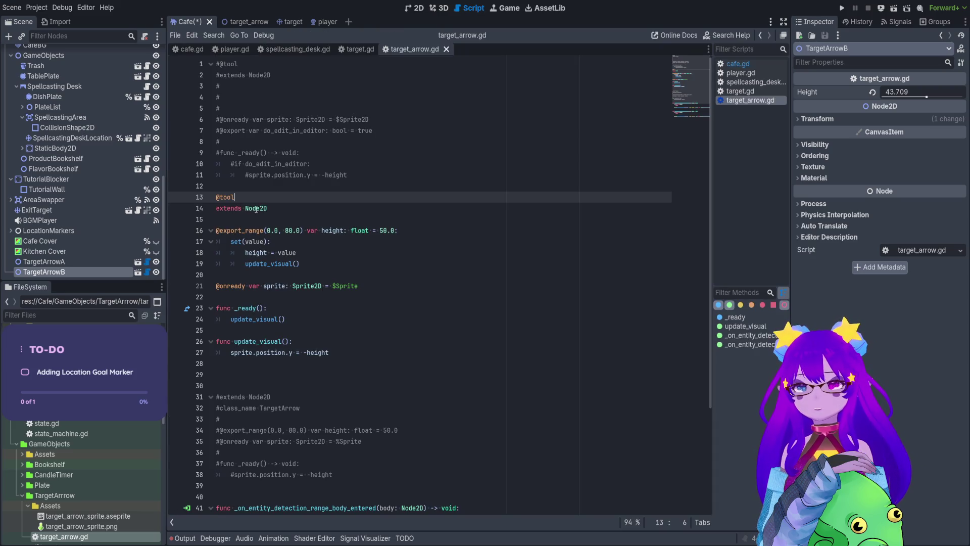
Delete the old commented-out code and the blank first line from target_arrow.gd
mouse_move(228, 186)
mouse_down()
mouse_move(218, 81)
mouse_move(194, 64)
mouse_up()
key(BackSpace)
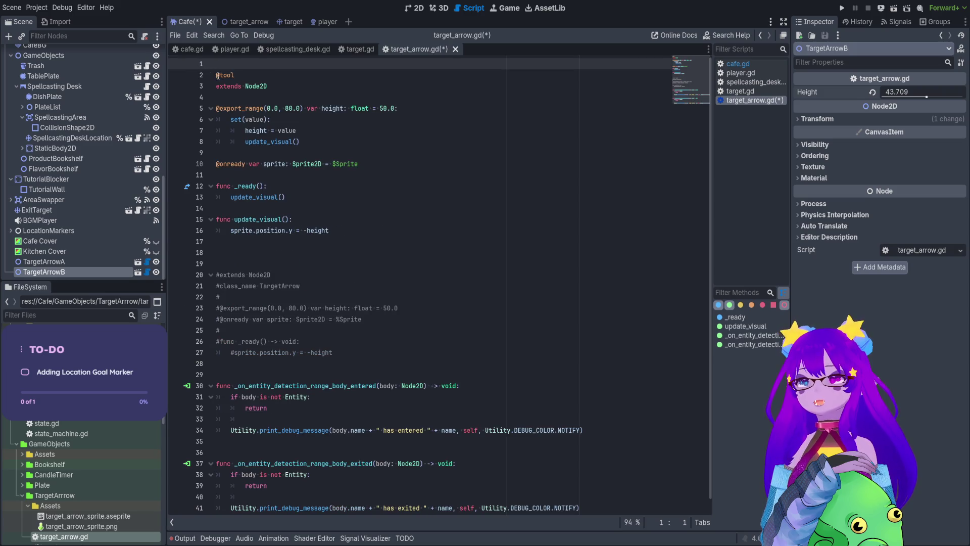
click(217, 75)
key(BackSpace)
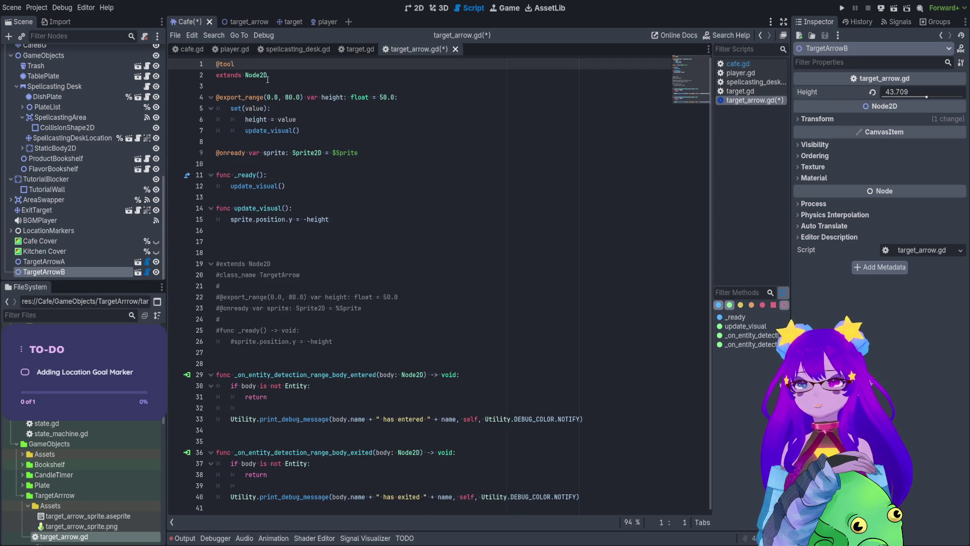
In the target_arrow scene, test changing the arrow height, then reset it to 50.0
click(238, 22)
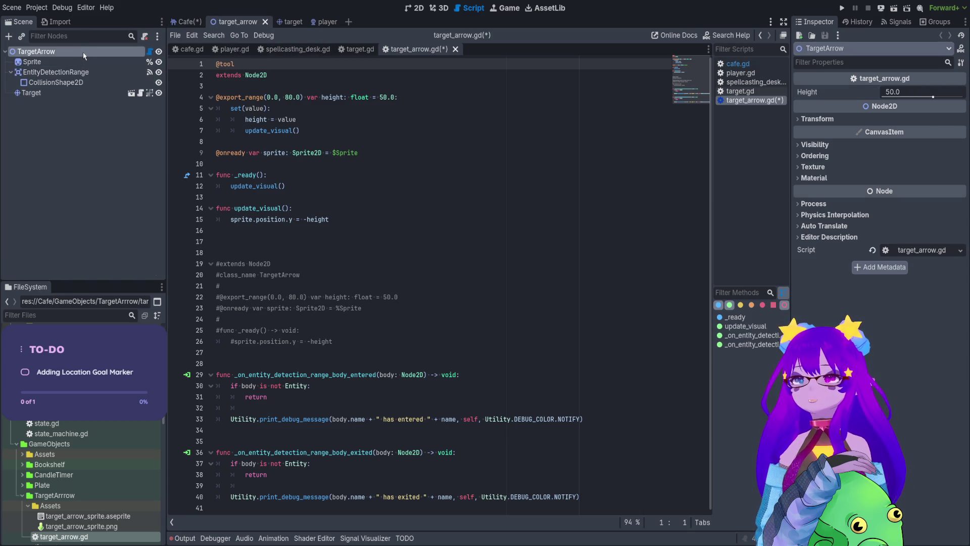
click(419, 94)
key(shift+Home)
mouse_move(932, 96)
mouse_down()
mouse_move(950, 86)
mouse_move(875, 100)
mouse_move(960, 101)
mouse_move(945, 99)
mouse_up()
click(874, 92)
Review the height setter, the update_visual() call and the sprite position line 15, then view the scene in 2D
click(292, 131)
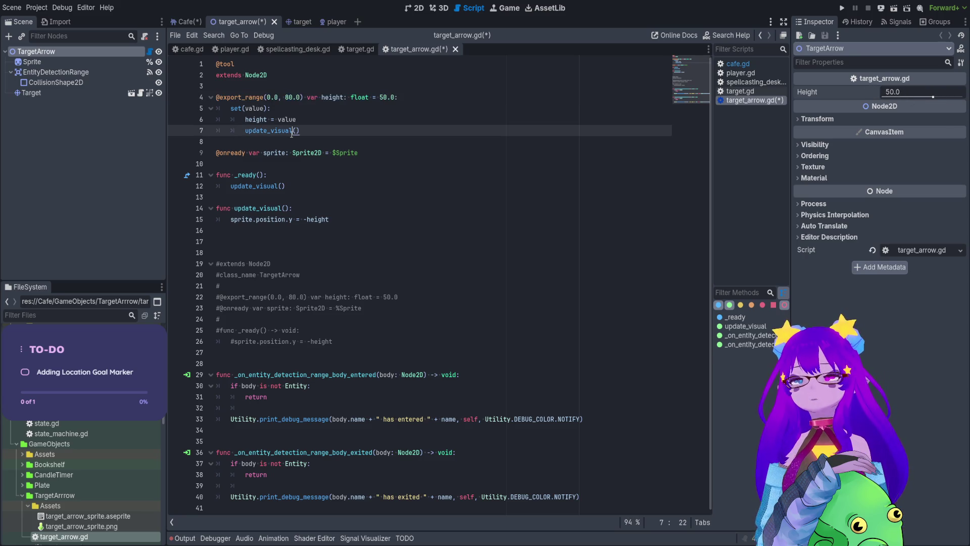
shift+click(201, 109)
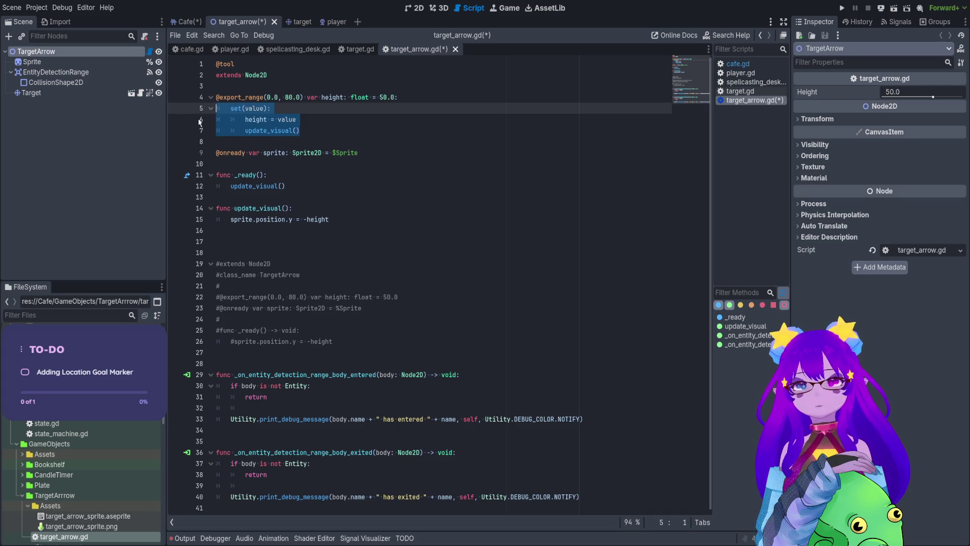
drag(315, 190, 200, 188)
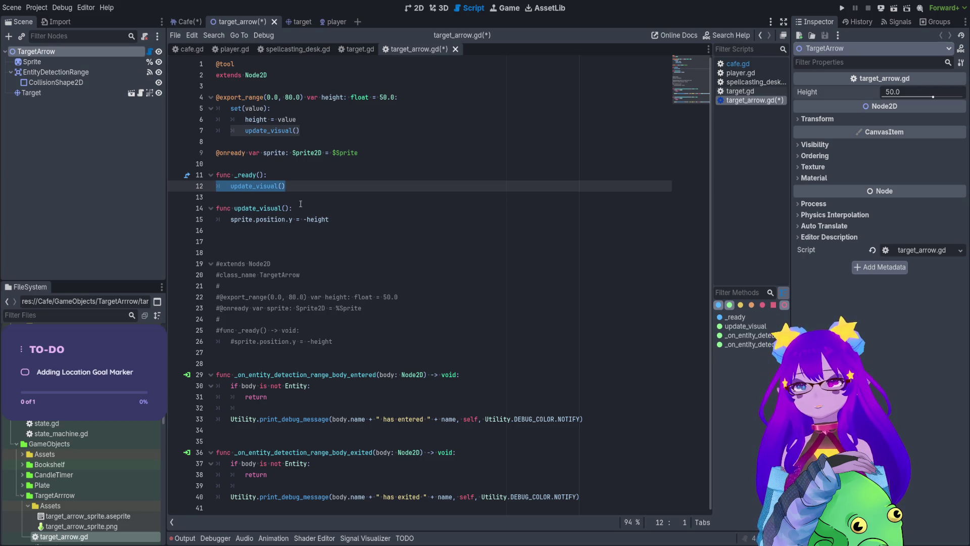
click(339, 219)
triple_click(317, 219)
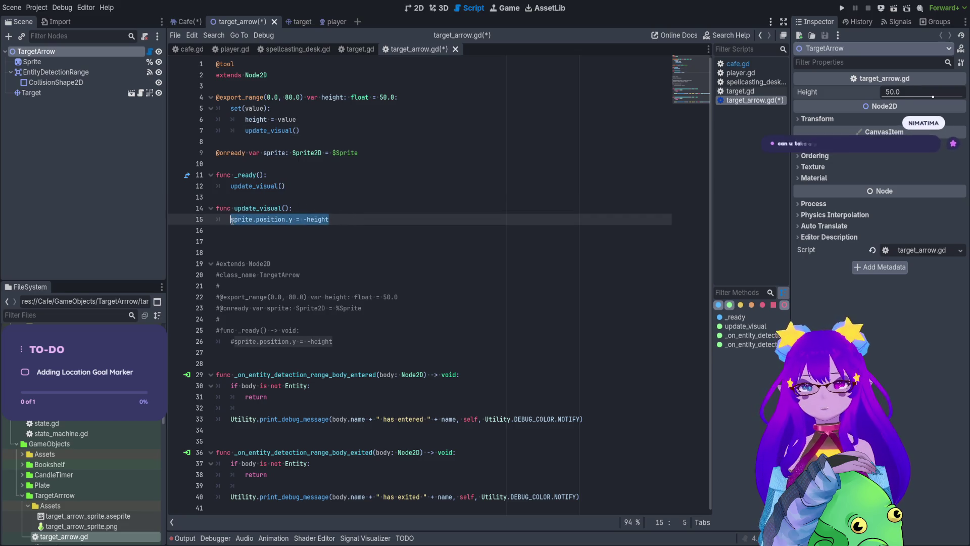
click(310, 220)
click(303, 219)
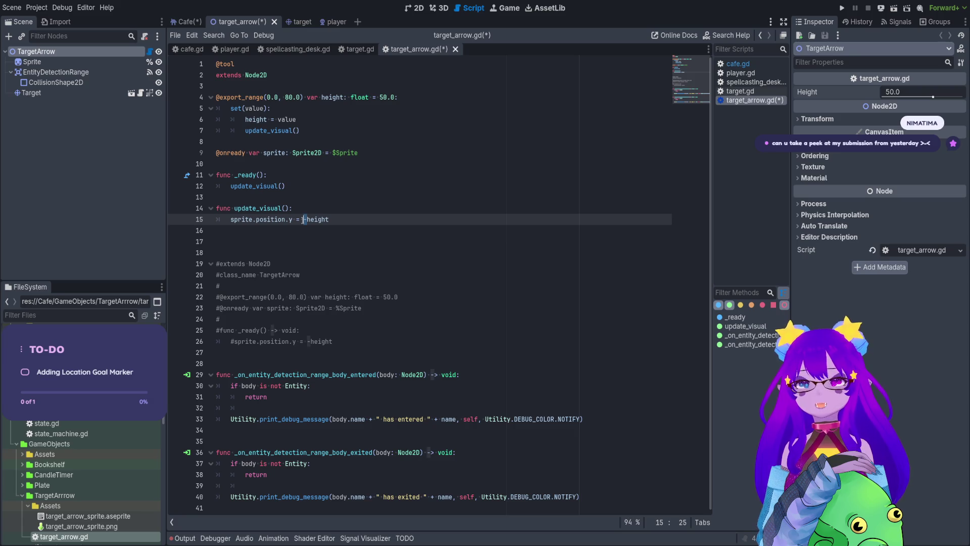
click(409, 9)
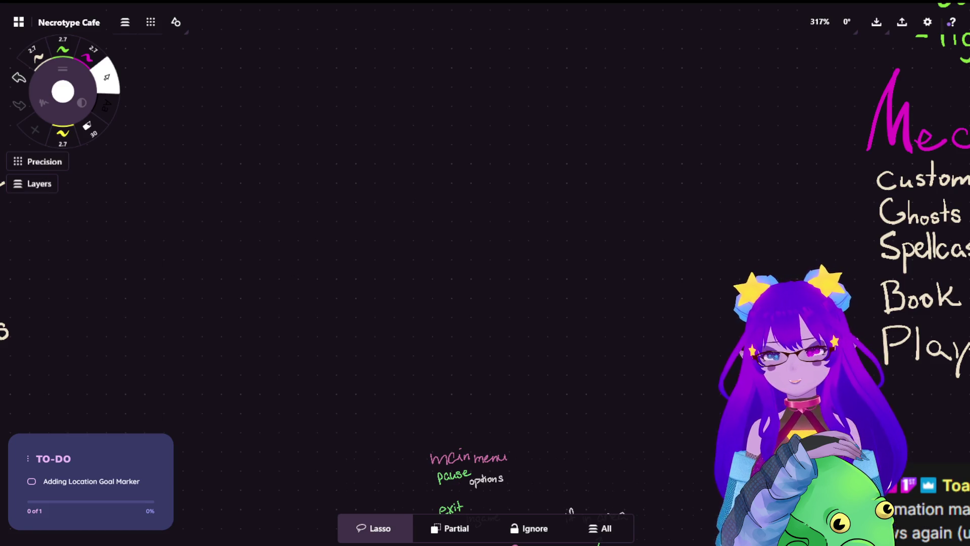
Paste the Domain Expansion image, enlarge it and move it left on the board
key(ctrl+v)
drag(409, 168, 608, 131)
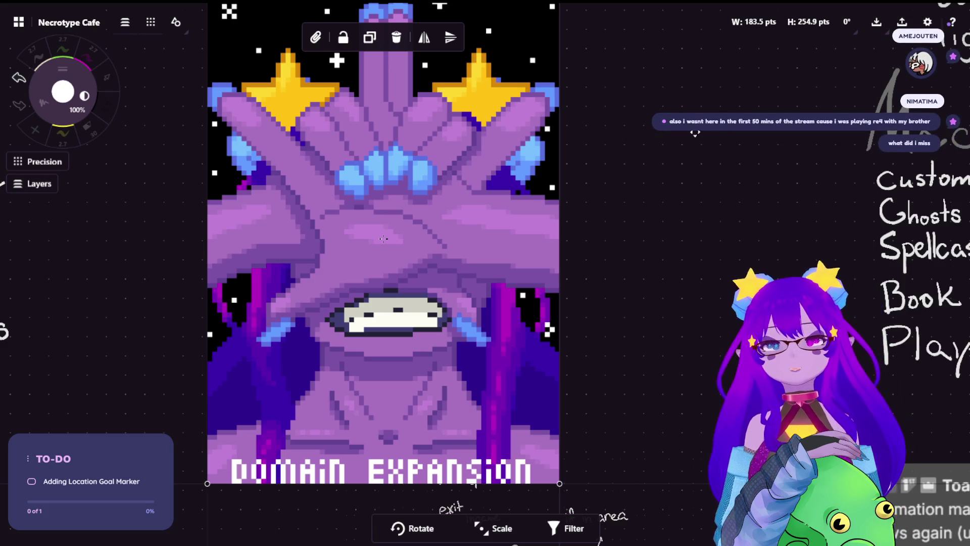
scroll(422, 205, down, 5)
drag(422, 205, 343, 208)
click(107, 77)
scroll(323, 243, up, 2)
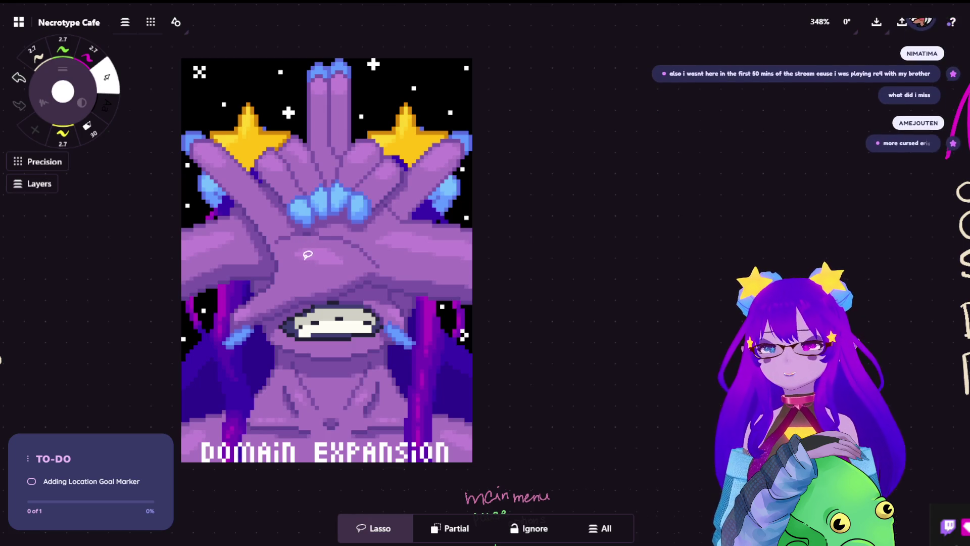
scroll(234, 136, up, 2)
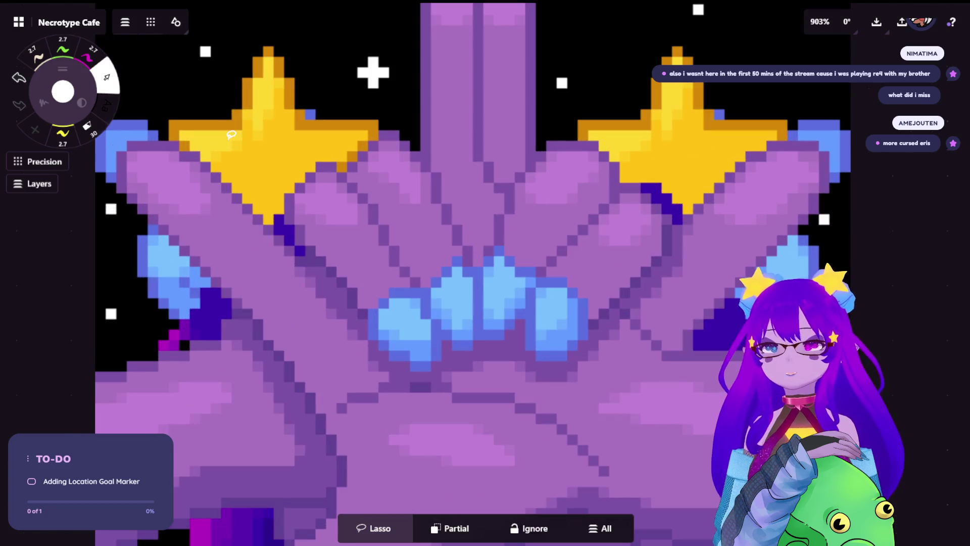
scroll(338, 186, down, 3)
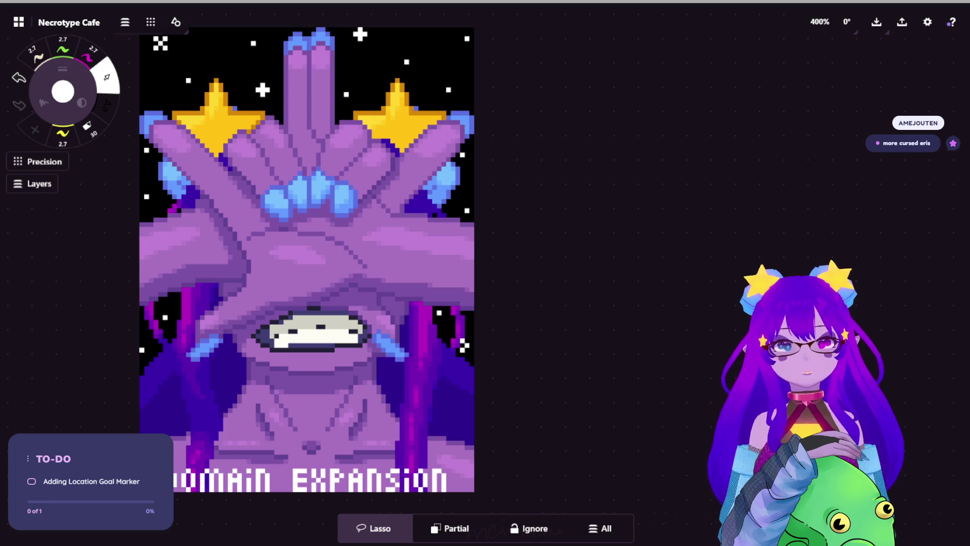
Paste the Bobby's Unshackling image beside the Domain Expansion image
key(ctrl+v)
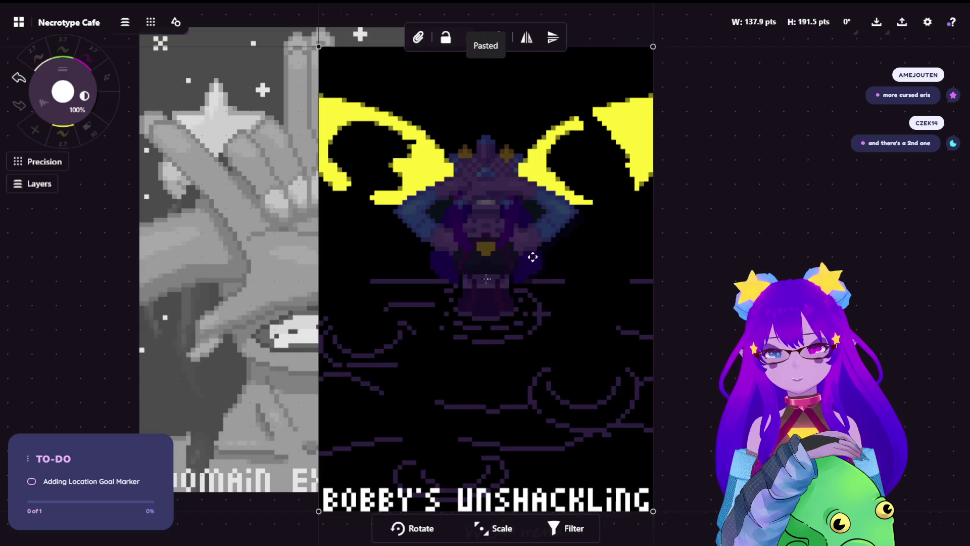
mouse_move(612, 234)
mouse_down()
mouse_move(813, 238)
mouse_move(792, 236)
mouse_up()
click(829, 237)
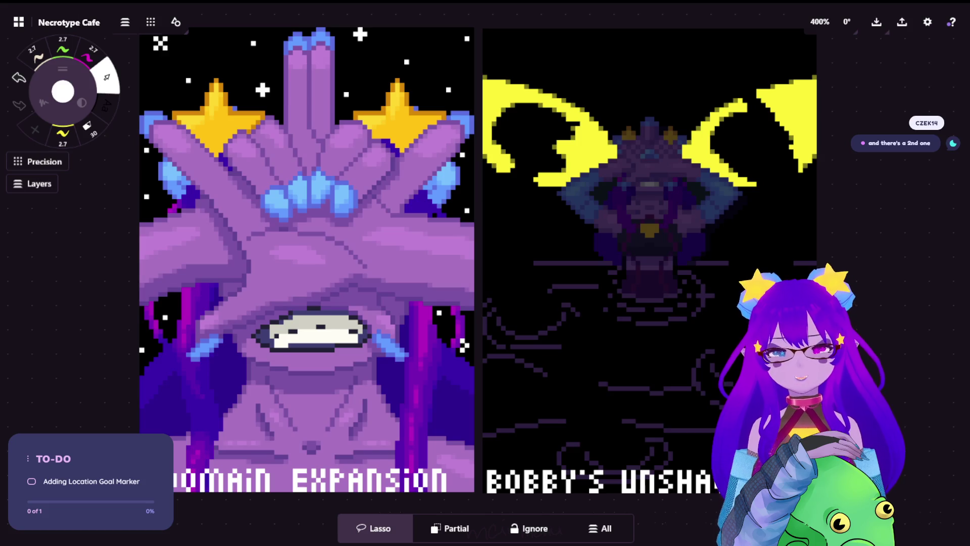
scroll(657, 349, down, 2)
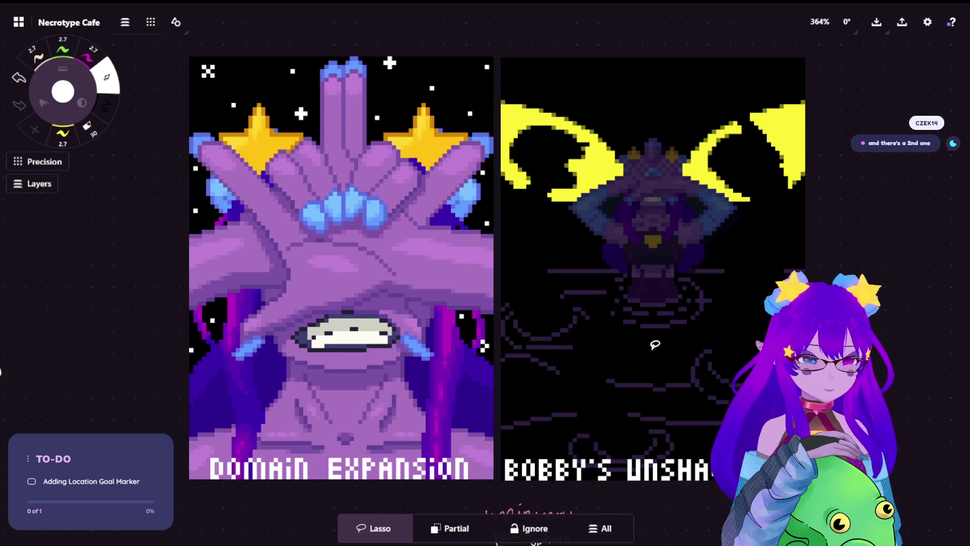
scroll(657, 348, right, 3)
Lasso both pixel-art images and move them up above the handwritten notes
key(s)
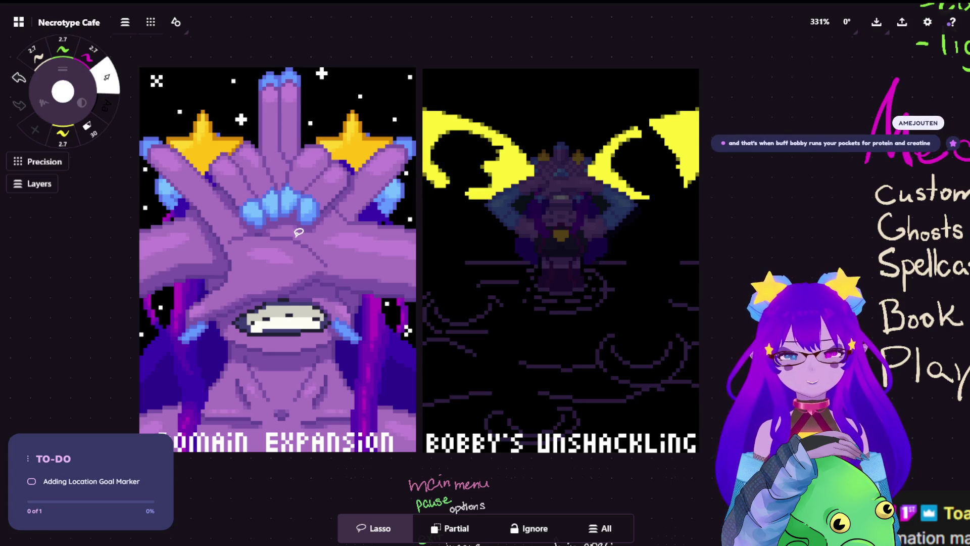
scroll(398, 212, down, 10)
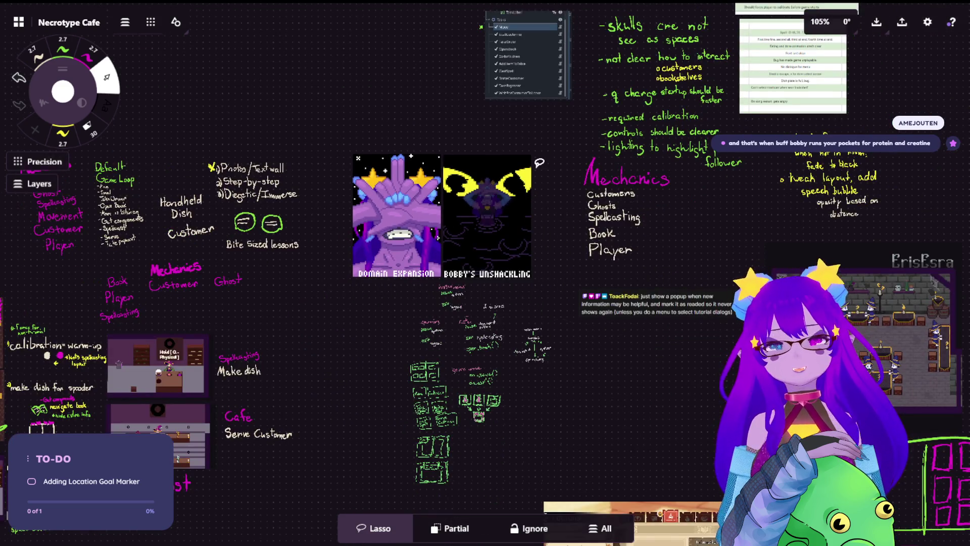
mouse_move(540, 162)
mouse_down()
mouse_move(361, 222)
mouse_move(535, 167)
mouse_up()
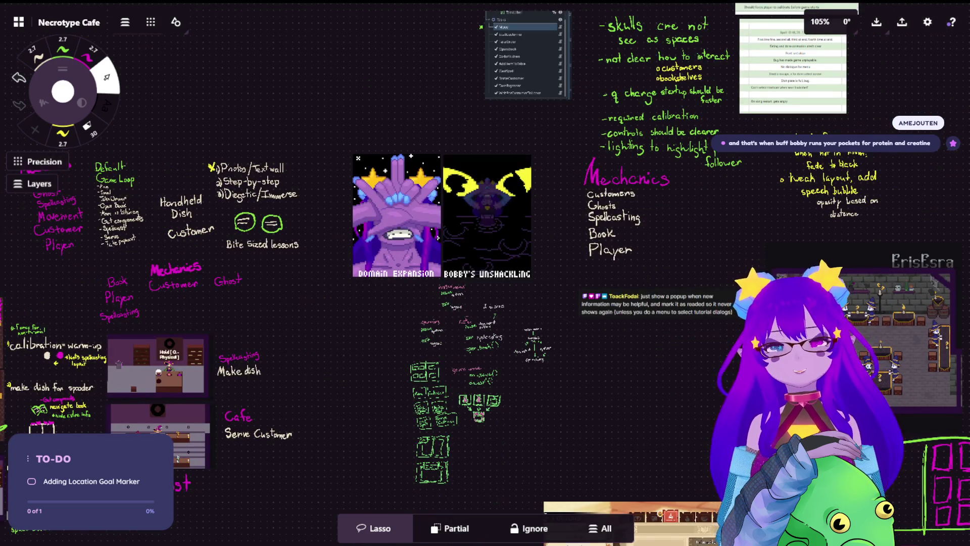
drag(507, 249, 310, 56)
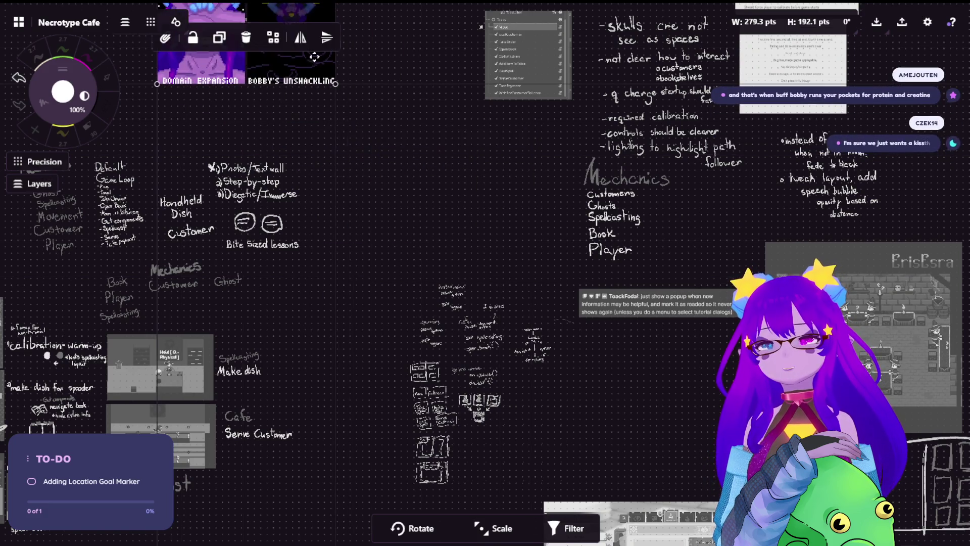
scroll(339, 106, up, 5)
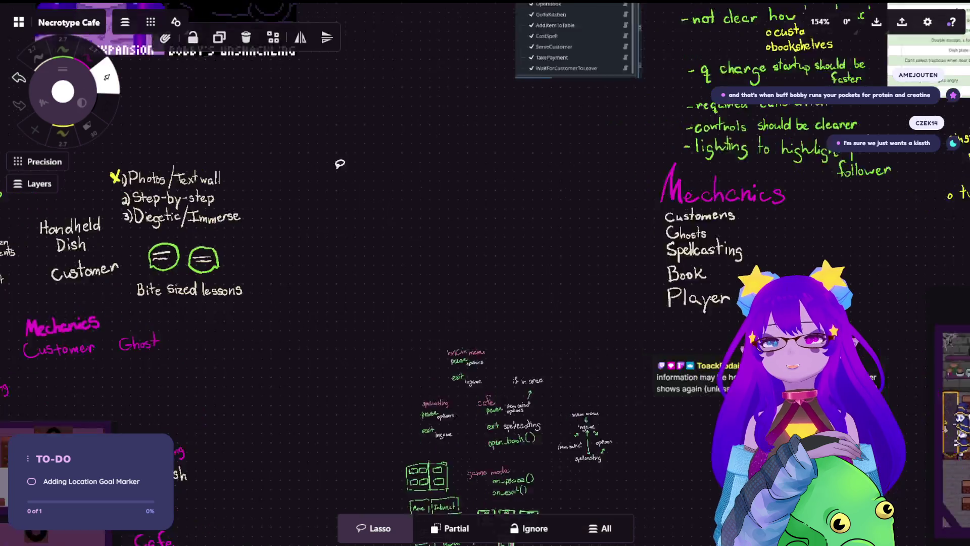
scroll(576, 384, down, 3)
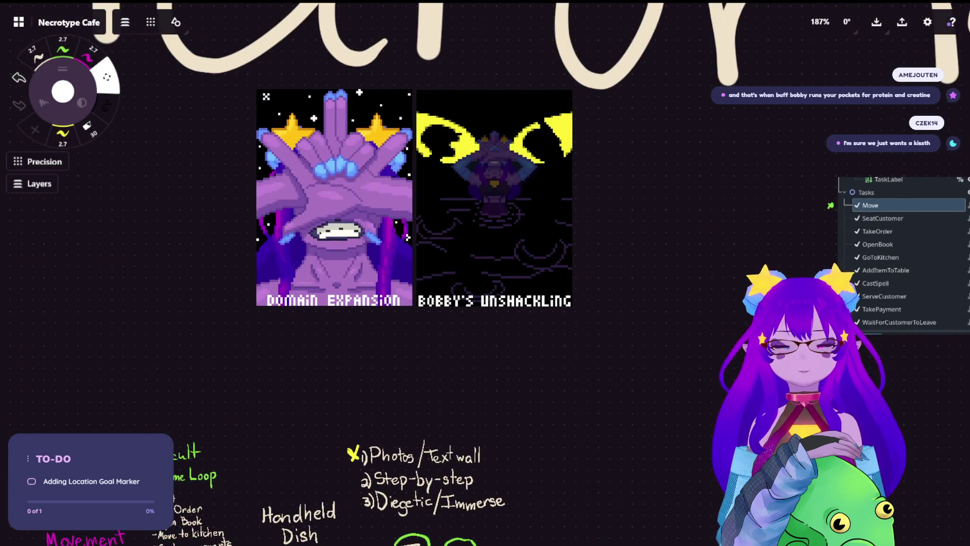
scroll(502, 237, up, 3)
drag(502, 238, 310, 88)
key(s)
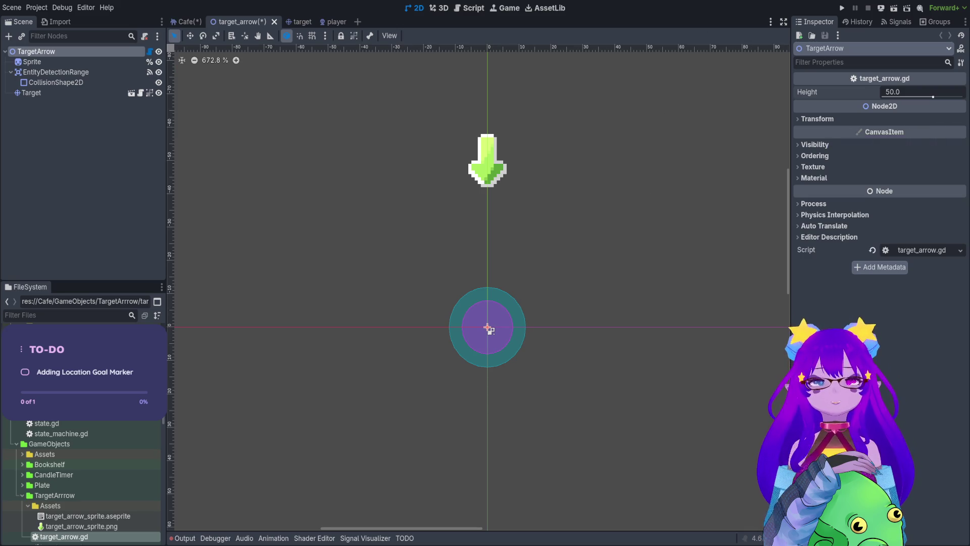
Save the Cafe scene, set TargetArrowA's Height to 80, save again and run the game
click(188, 22)
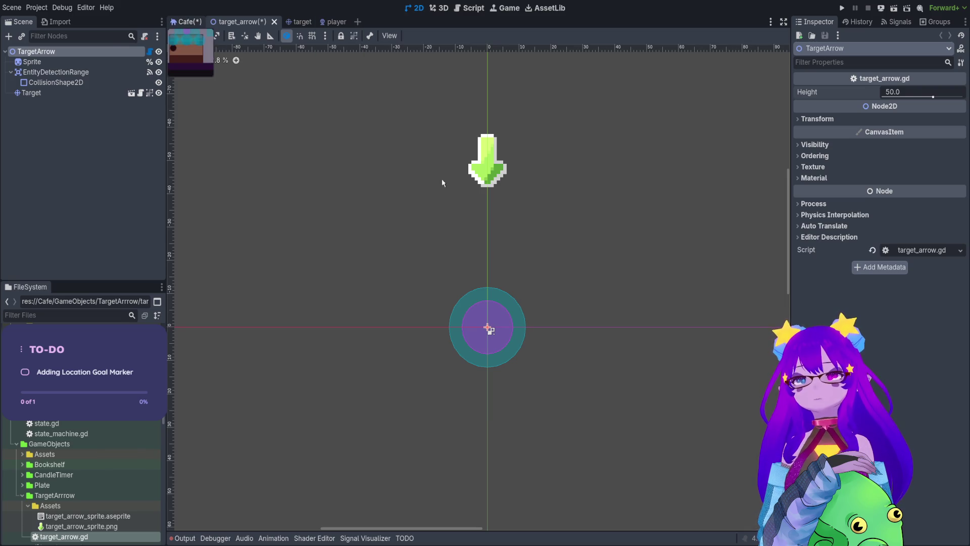
key(ctrl+s)
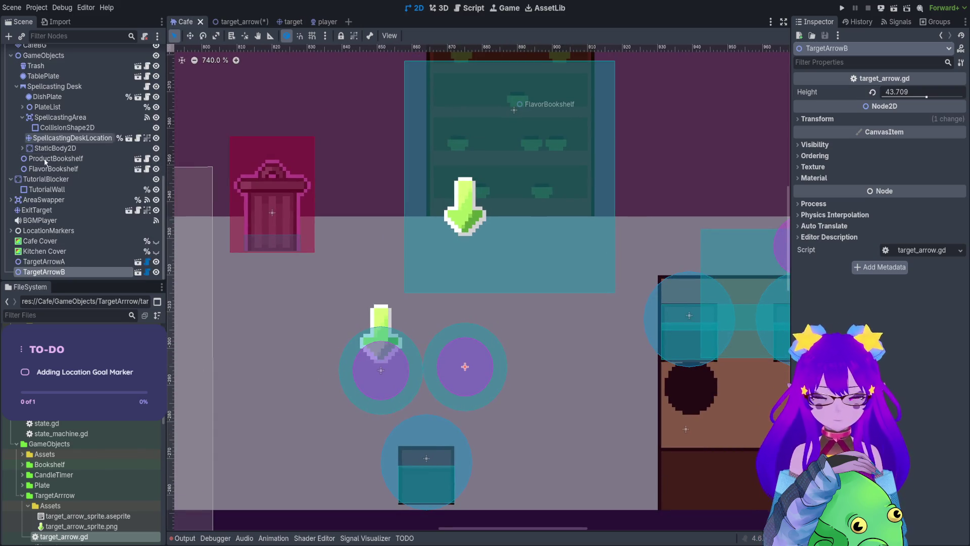
click(44, 261)
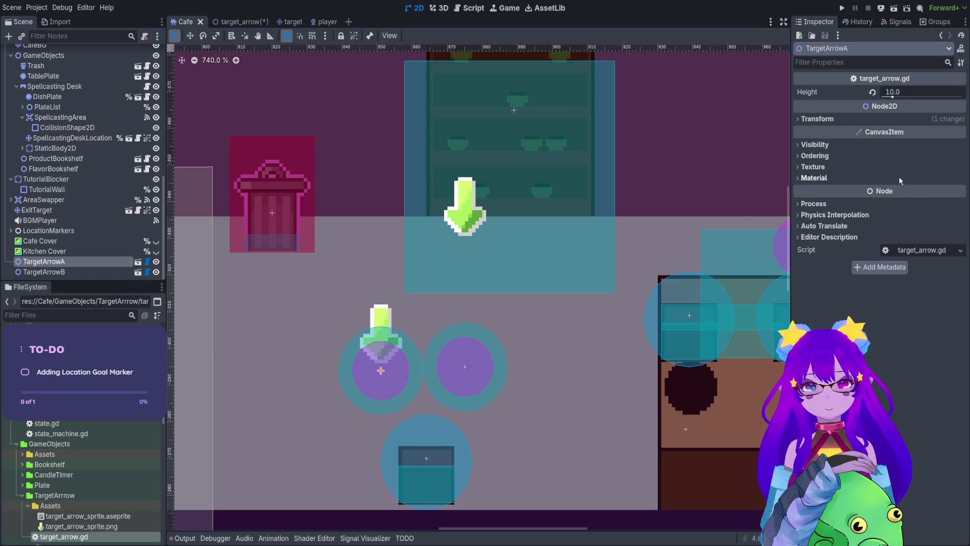
drag(882, 101, 963, 96)
key(ctrl+s)
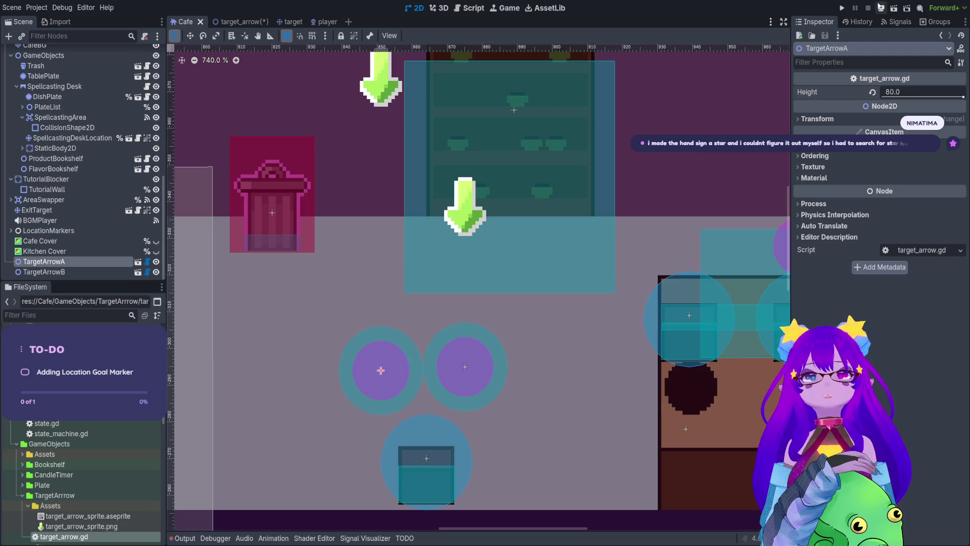
click(848, 7)
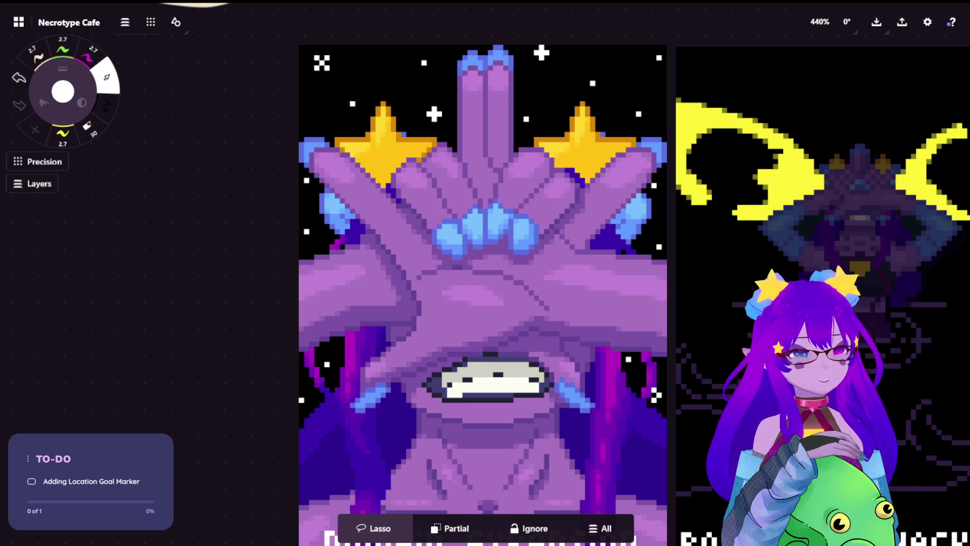
scroll(362, 120, up, 2)
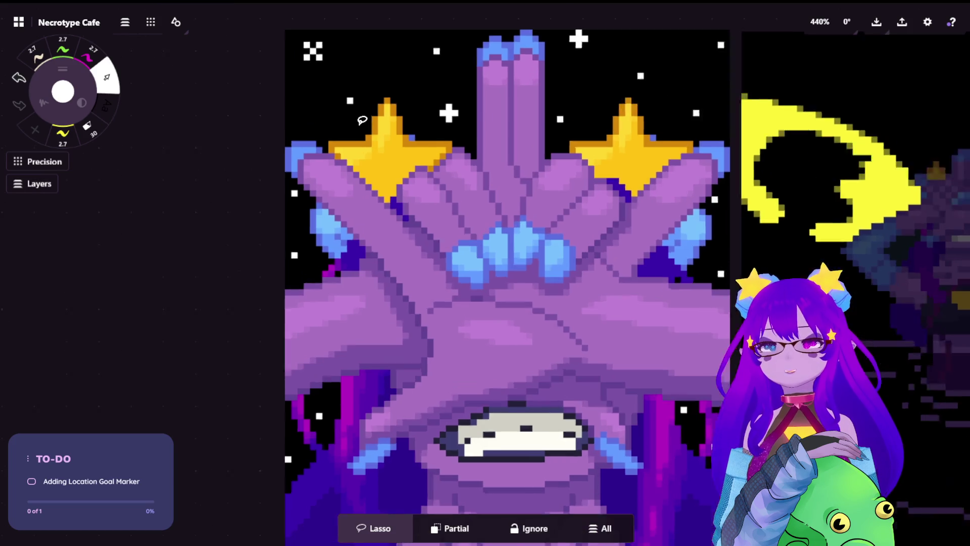
scroll(362, 121, up, 2)
scroll(446, 149, down, 2)
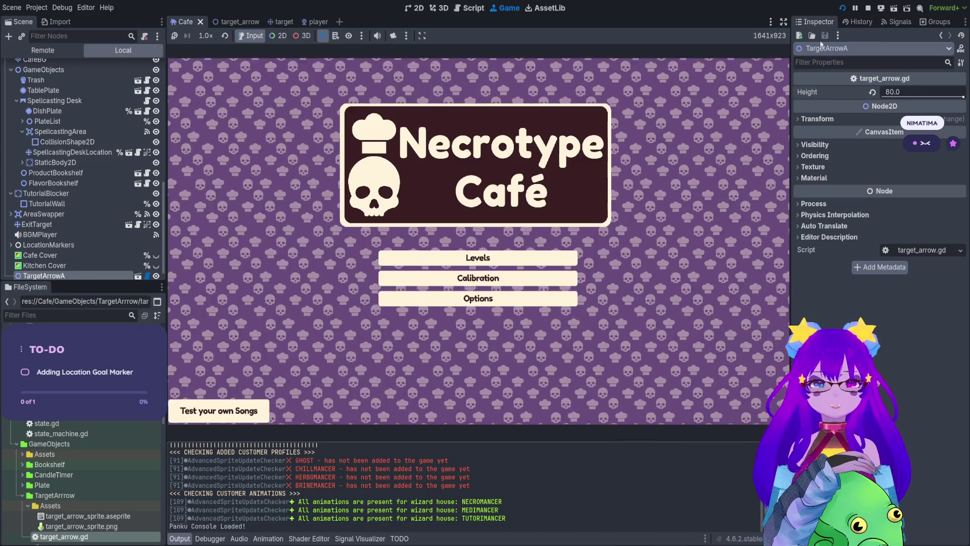
Mute the running game and open its Levels menu, triggering the Nil 'position' error at line 15
click(377, 35)
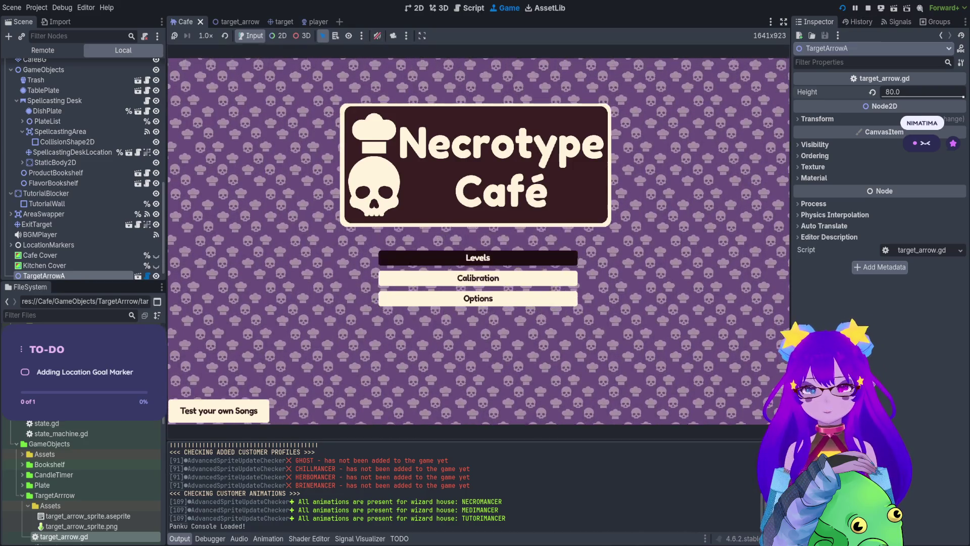
click(419, 258)
click(415, 237)
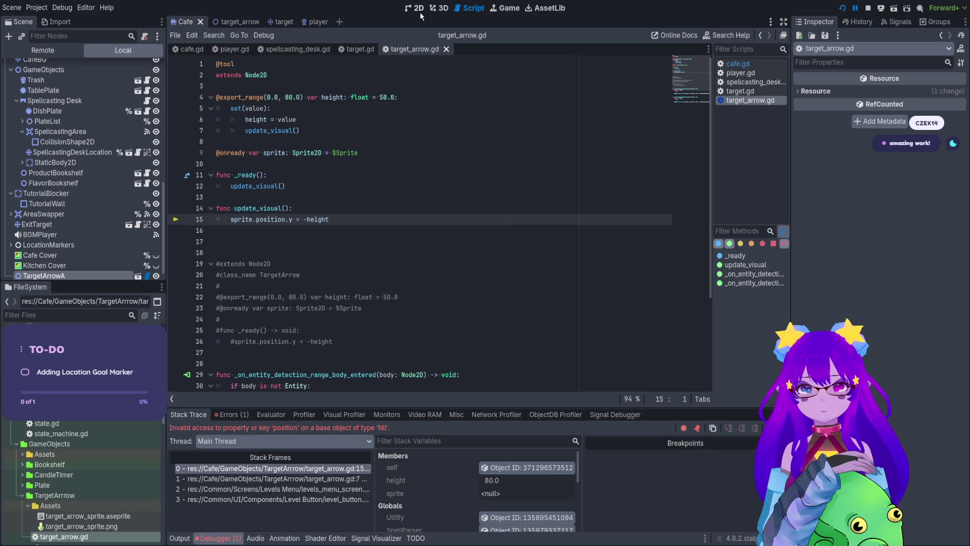
Wrap the sprite position line in an 'if Engine.is_editor_hint()' check
mouse_move(252, 130)
mouse_down()
mouse_move(283, 141)
mouse_move(313, 230)
mouse_up()
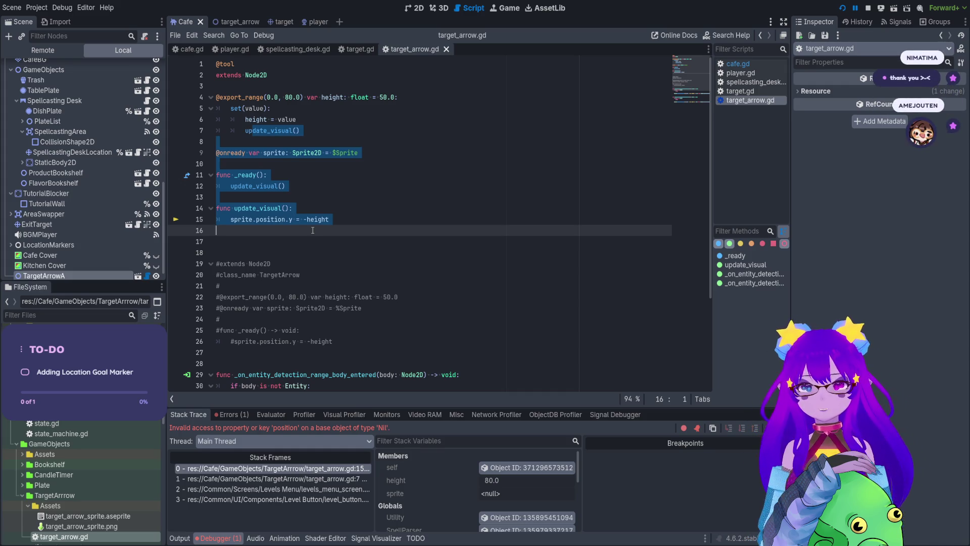
click(267, 175)
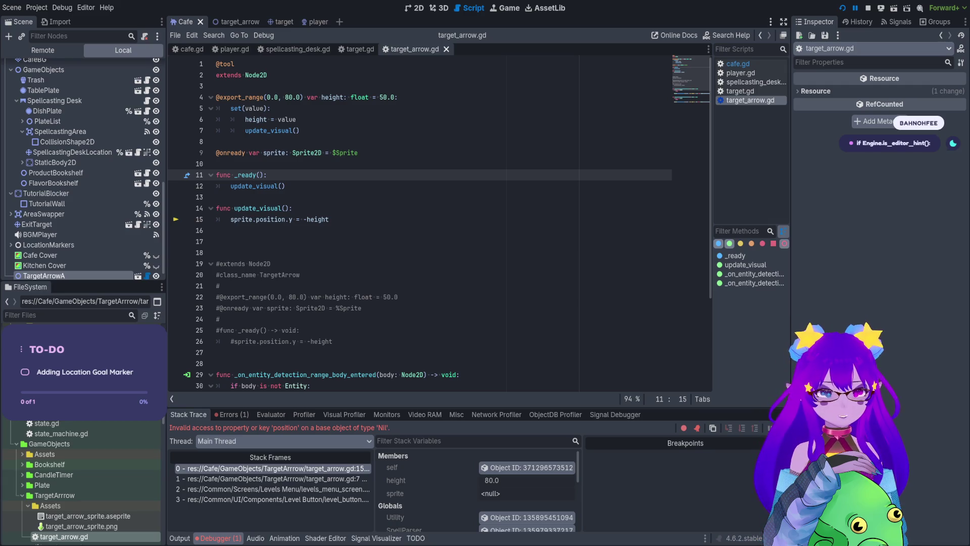
click(301, 209)
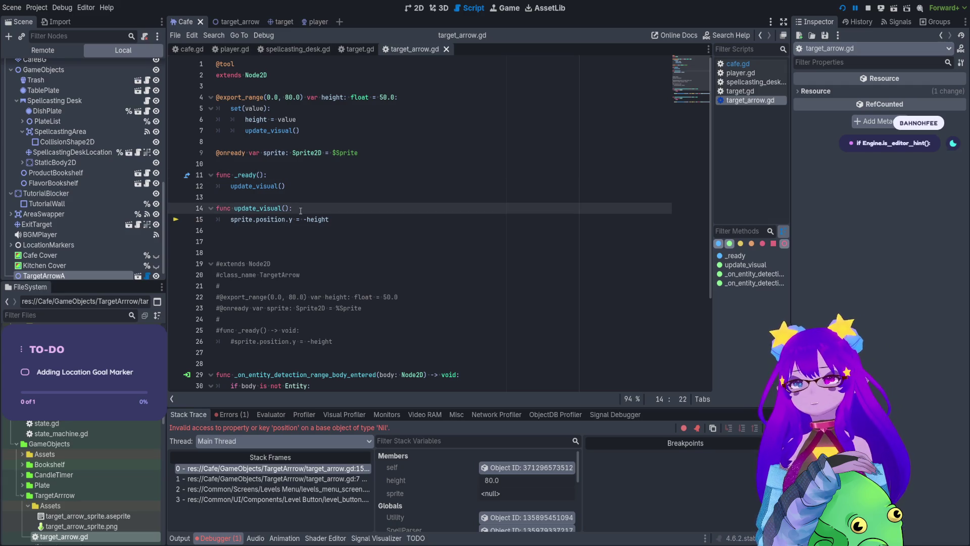
key(Return)
text(Engine.is_editor_hint():)
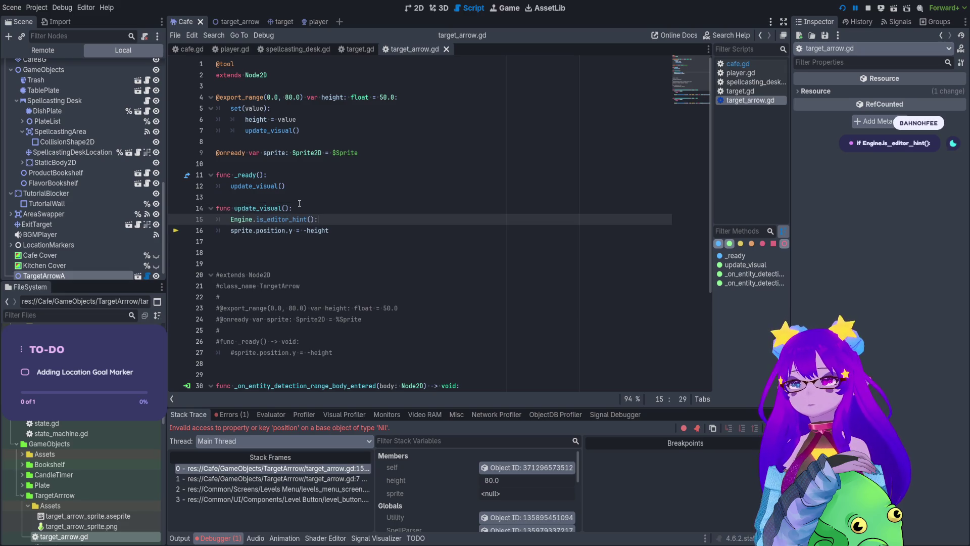
click(231, 219)
text(if)
click(230, 230)
key(Tab)
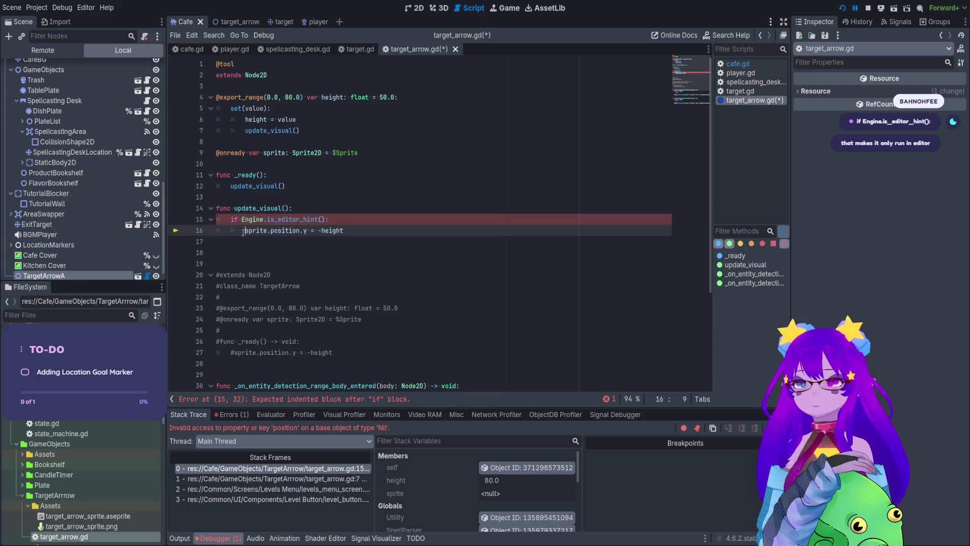
Read the is_editor_hint documentation, then close the Engine help page
ctrl+click(308, 222)
drag(274, 101, 460, 98)
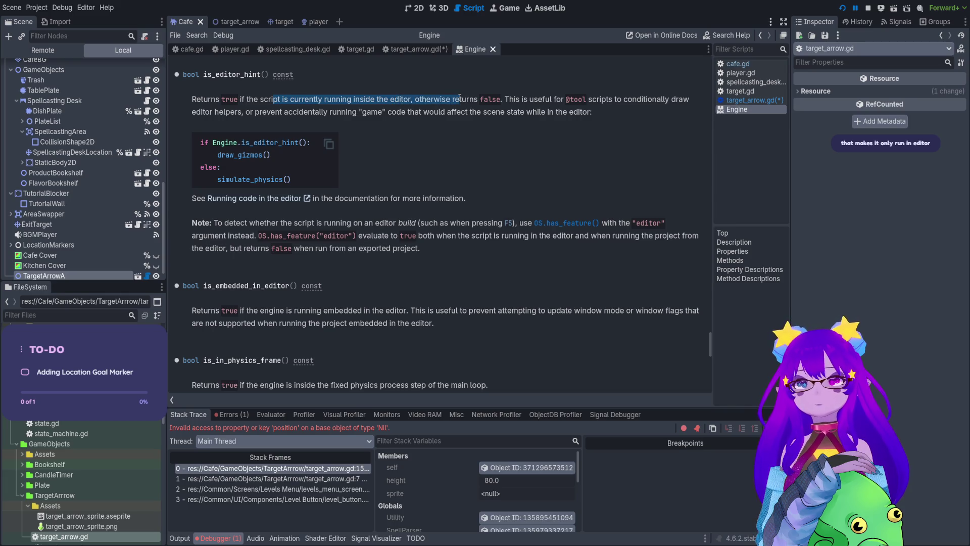
click(531, 105)
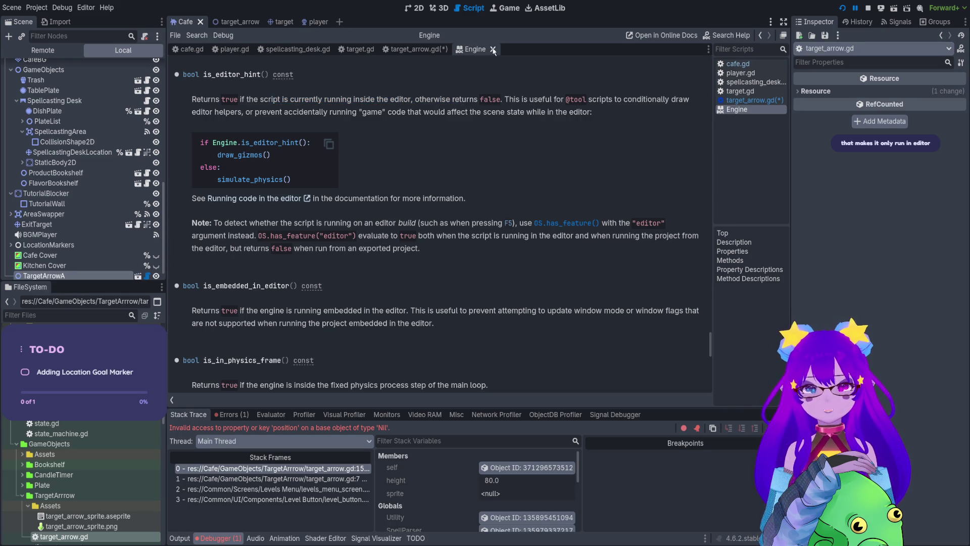
click(493, 49)
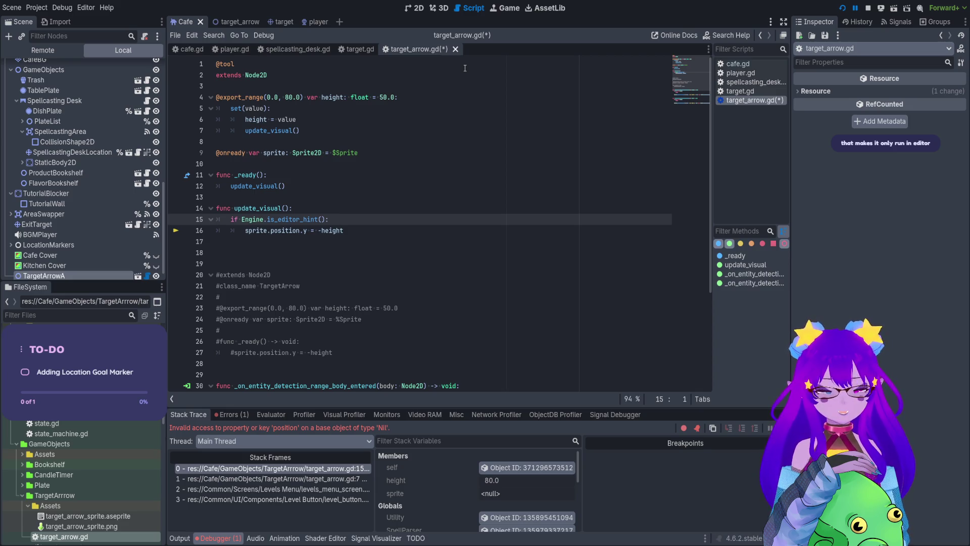
click(415, 186)
Save the script, delete blank line 17, and restart the game
key(ctrl+s)
click(362, 240)
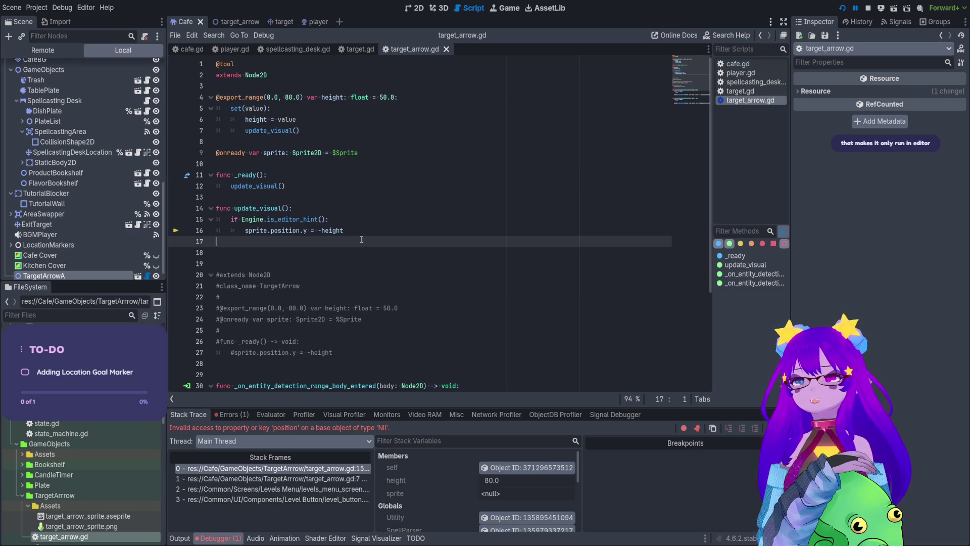
key(BackSpace)
click(867, 8)
click(842, 8)
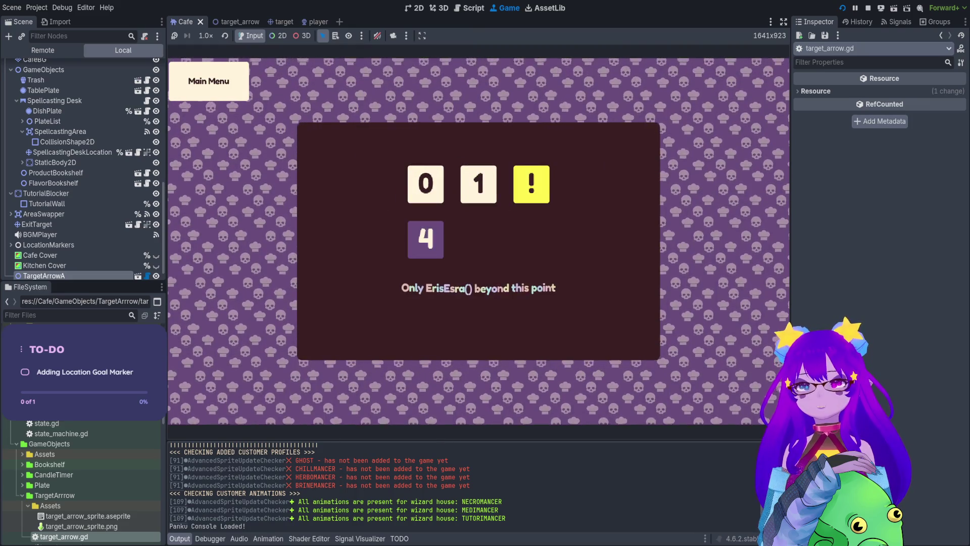
Open level 4, the café level, in the game, then return to target_arrow.gd
click(425, 239)
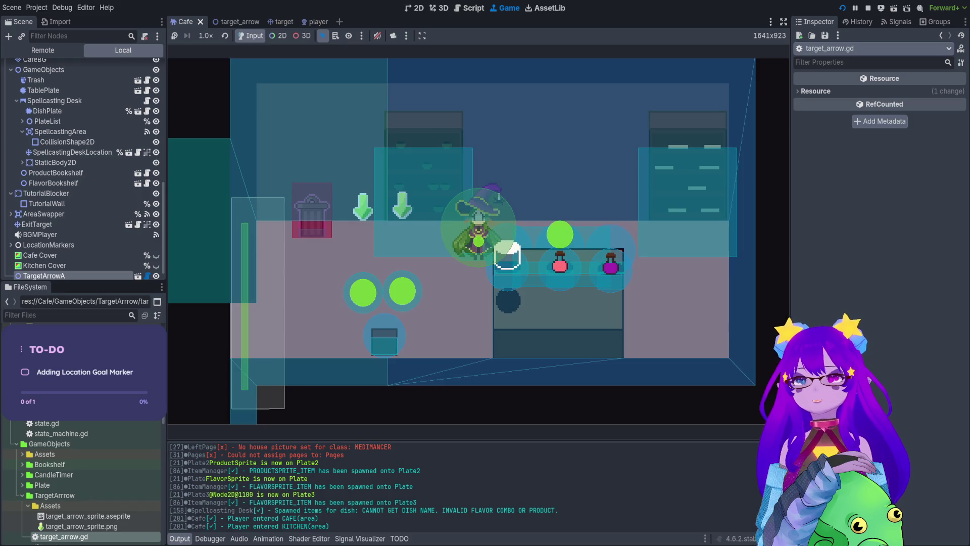
click(415, 8)
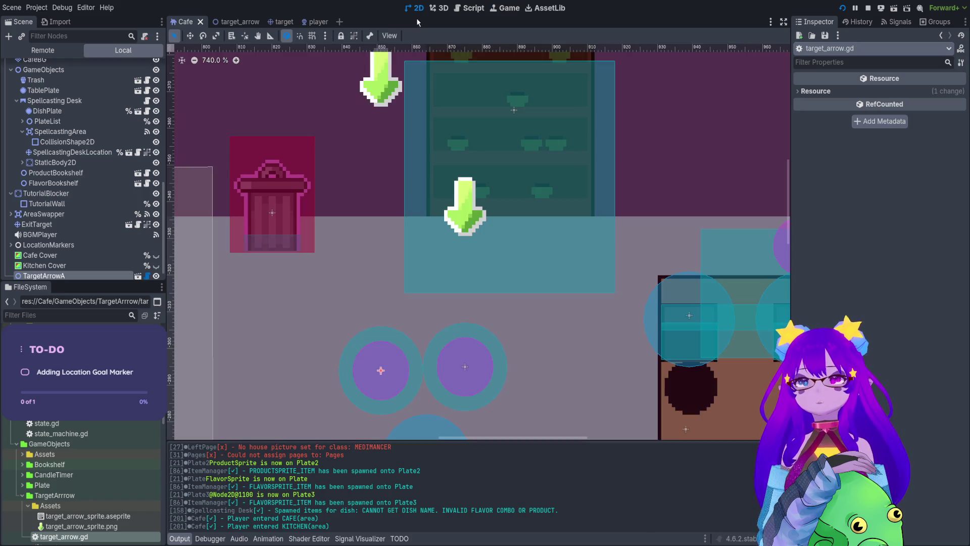
click(473, 10)
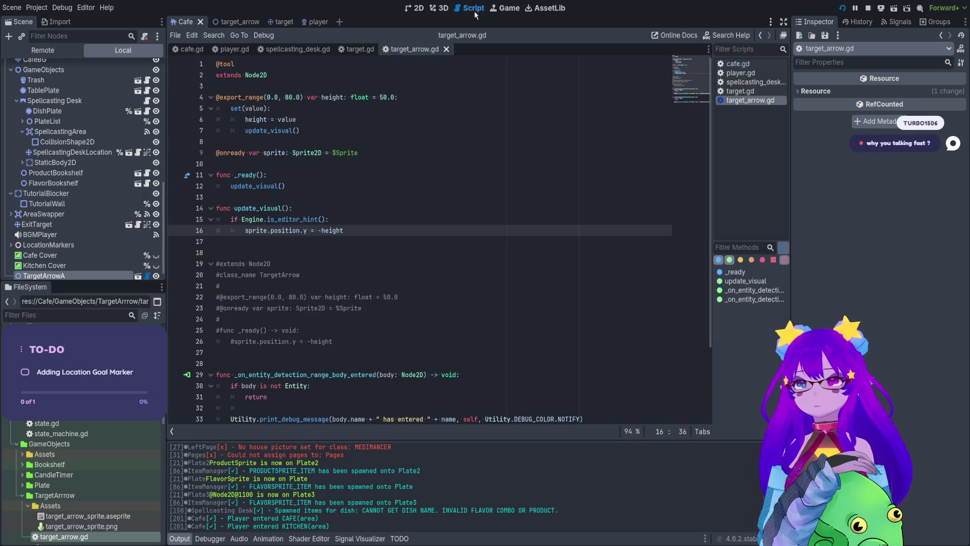
Paste 'sprite.position.y = -height' into _ready after update_visual(), save, and stop the game
click(322, 187)
key(Return)
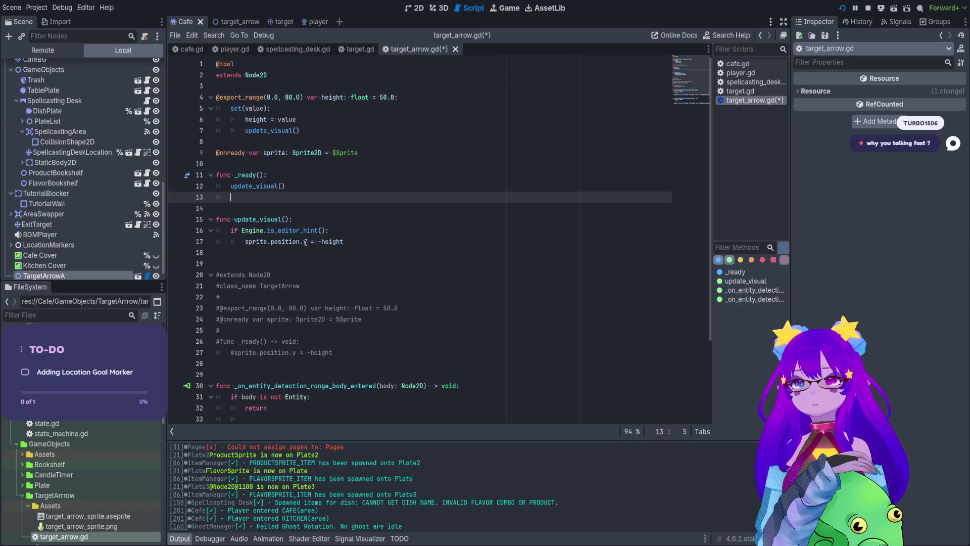
drag(344, 241, 245, 243)
key(ctrl+c)
click(255, 198)
key(ctrl+v)
key(ctrl+s)
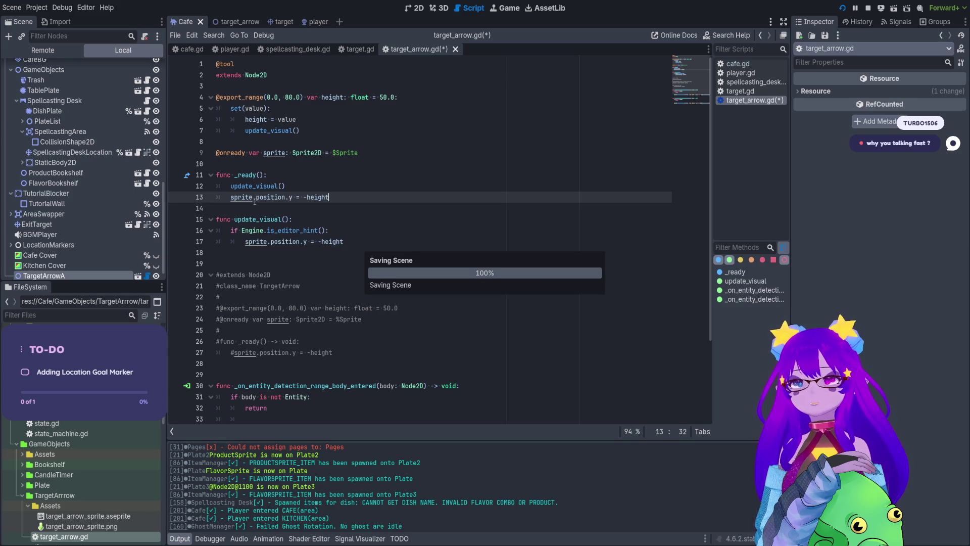
click(868, 8)
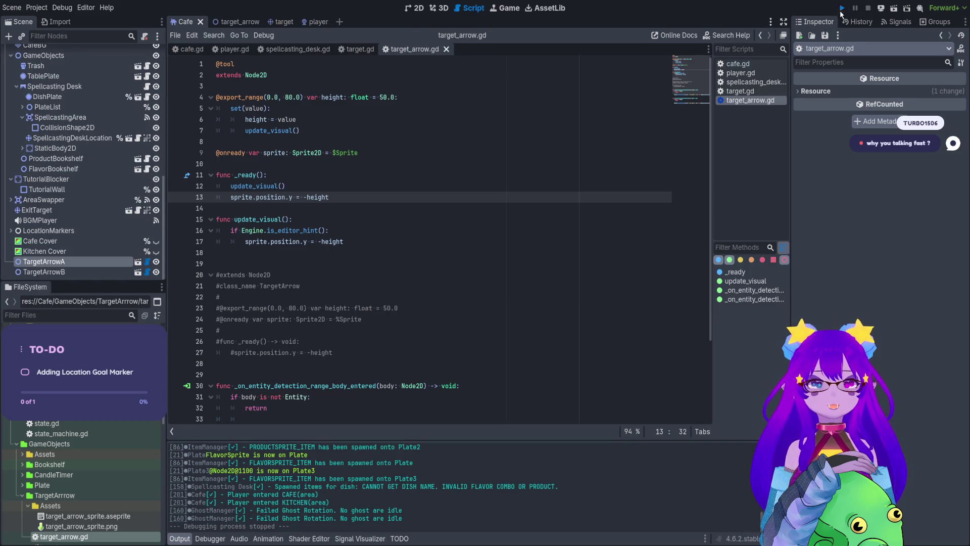
click(841, 9)
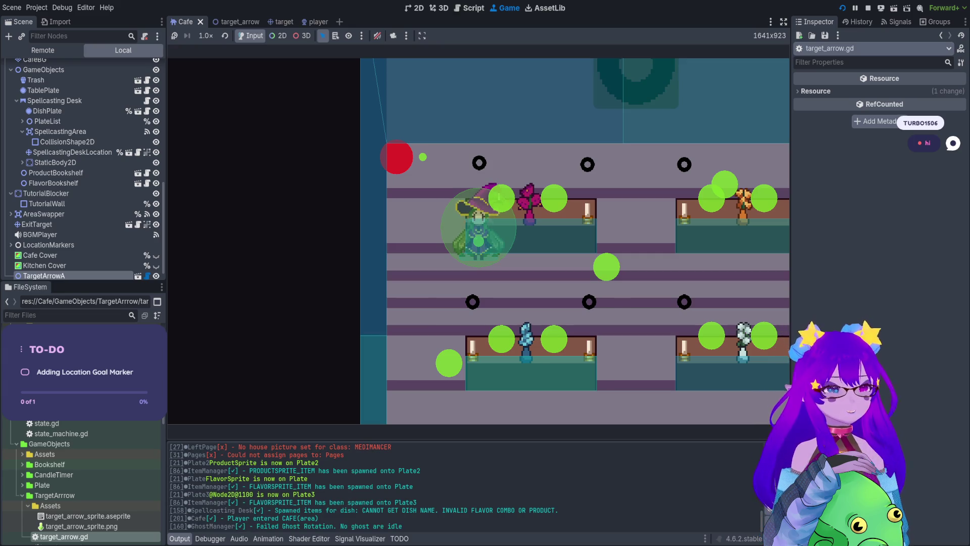
key(d)
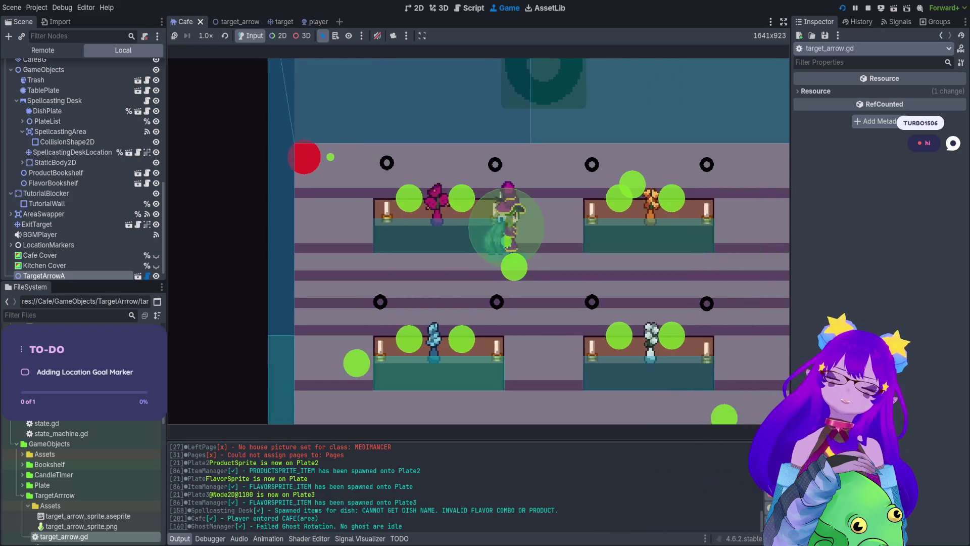
key(d)
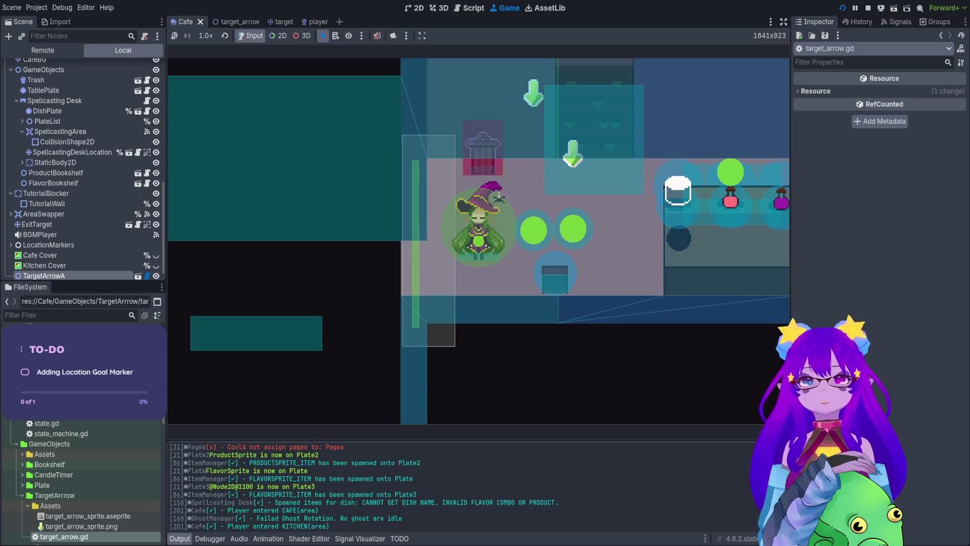
click(868, 8)
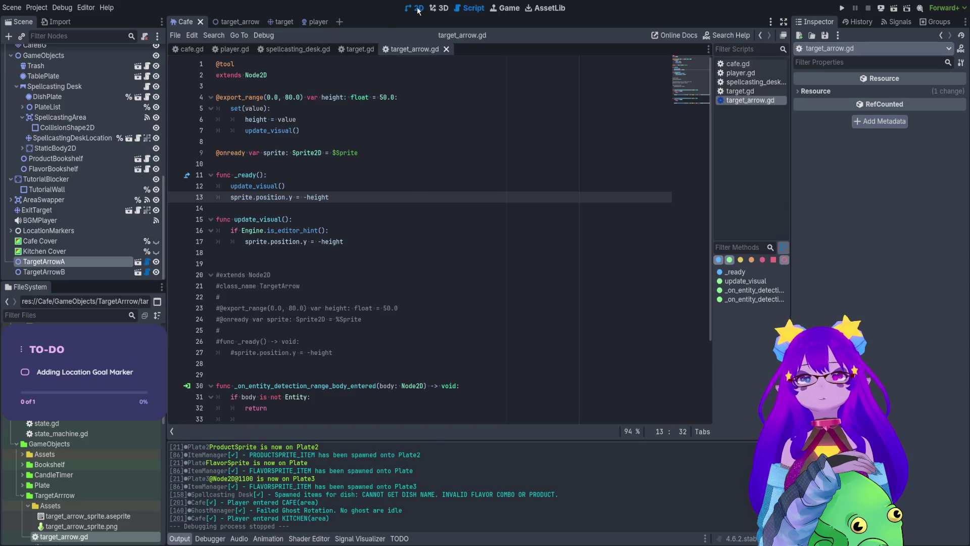
Select the TargetArrow markers in the Cafe scene and lower TargetArrowA's Height to about 15
click(415, 8)
click(84, 275)
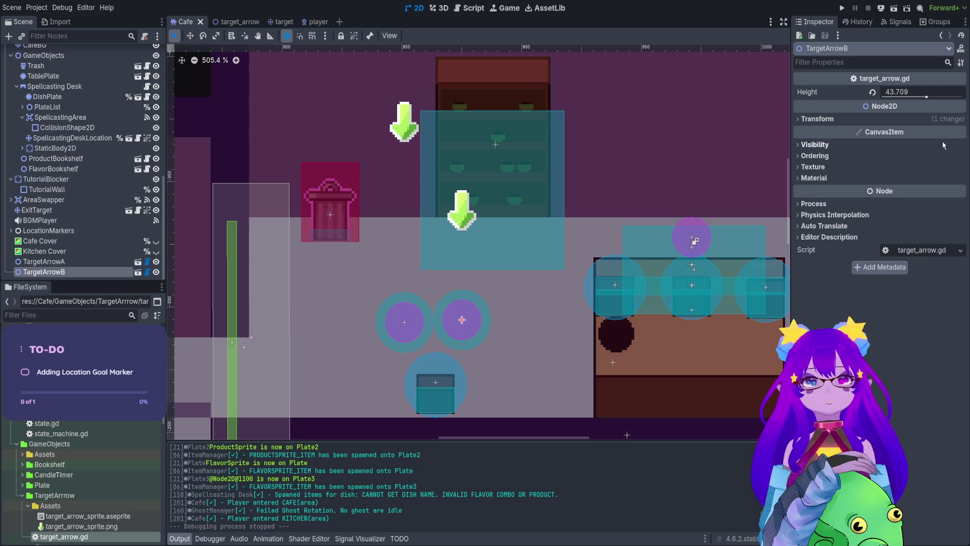
click(44, 262)
click(873, 92)
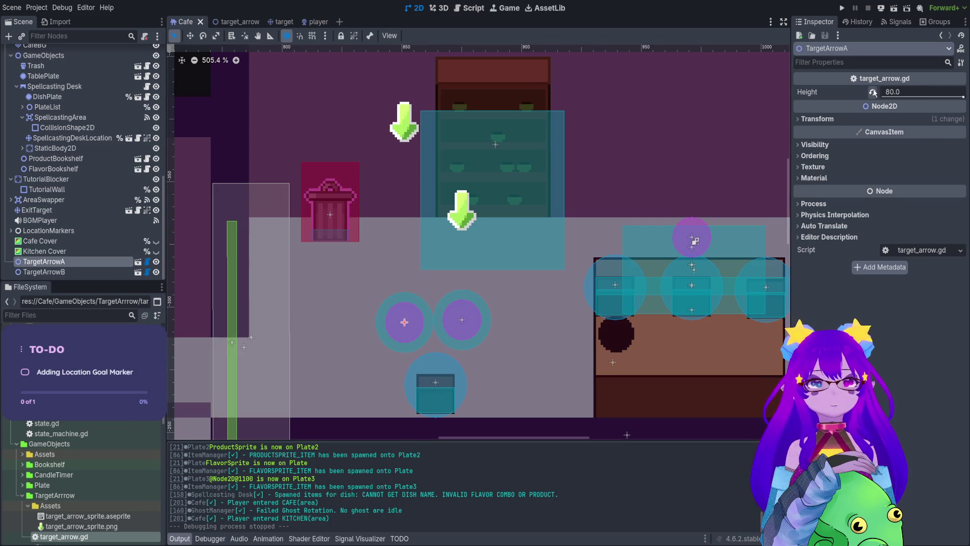
drag(932, 97, 899, 98)
click(842, 9)
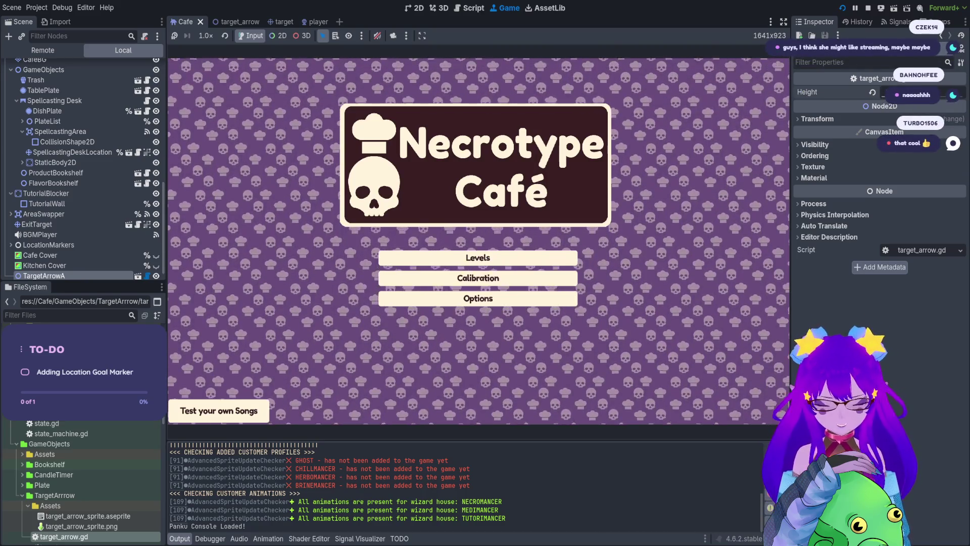
Test-run the game by entering the café level and walking into the kitchen, then stop it
key(Return)
key(Down)
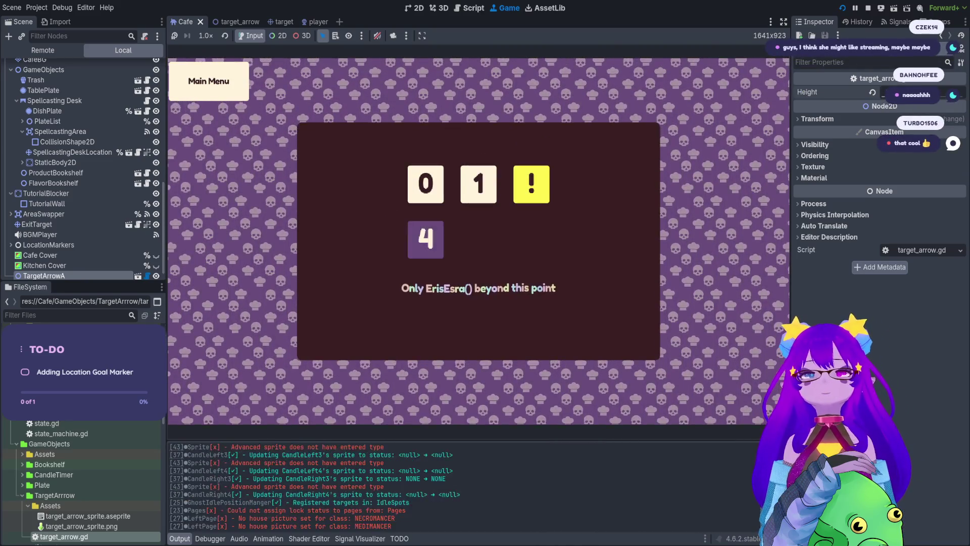
key(Return)
key(a)
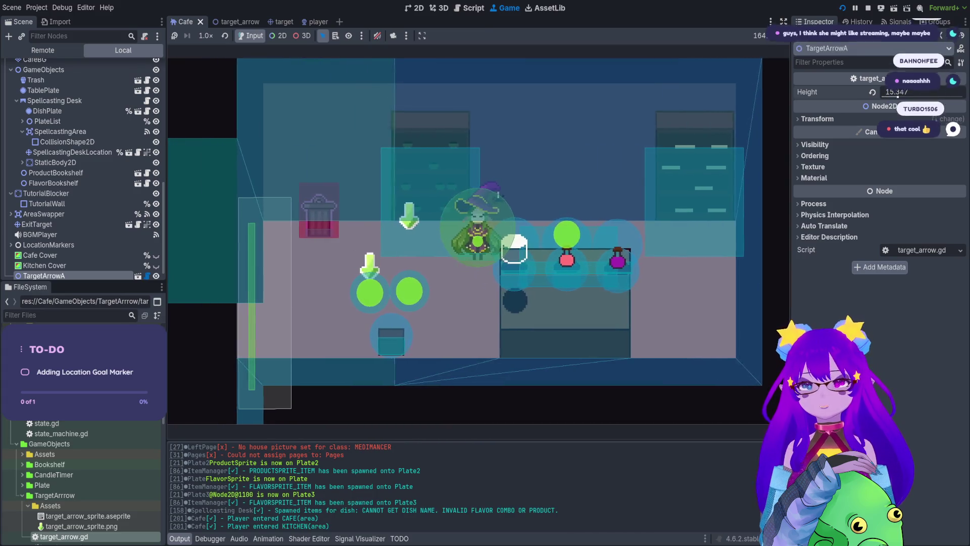
key(F8)
Save the Cafe scene with TargetArrowA's Height back at 50.0, then select both TargetArrow markers
key(ctrl+s)
click(44, 272)
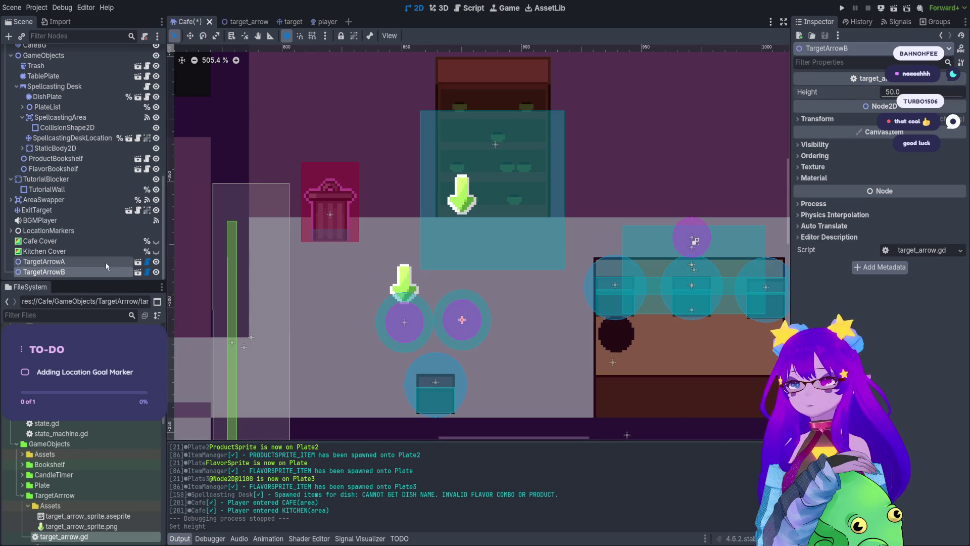
click(106, 263)
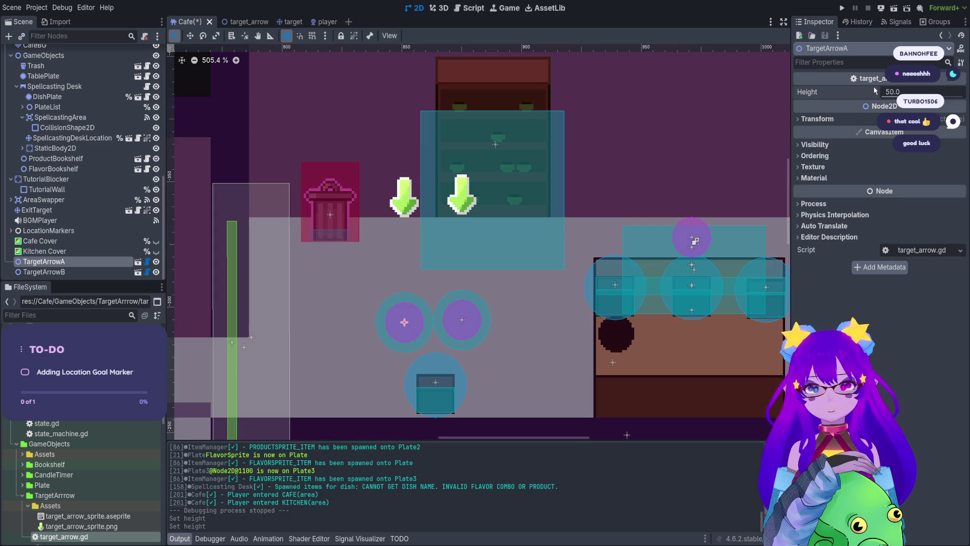
scroll(350, 239, left, 3)
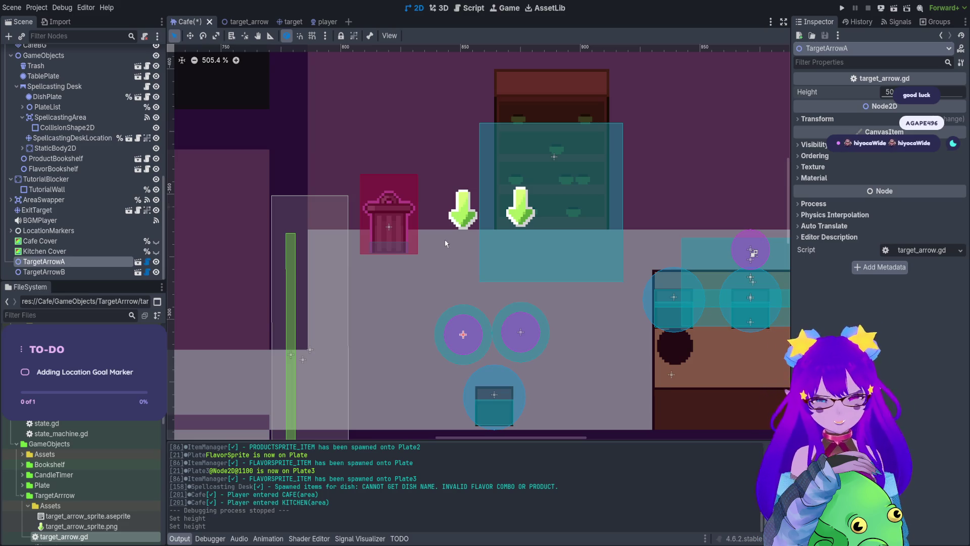
key(ctrl+s)
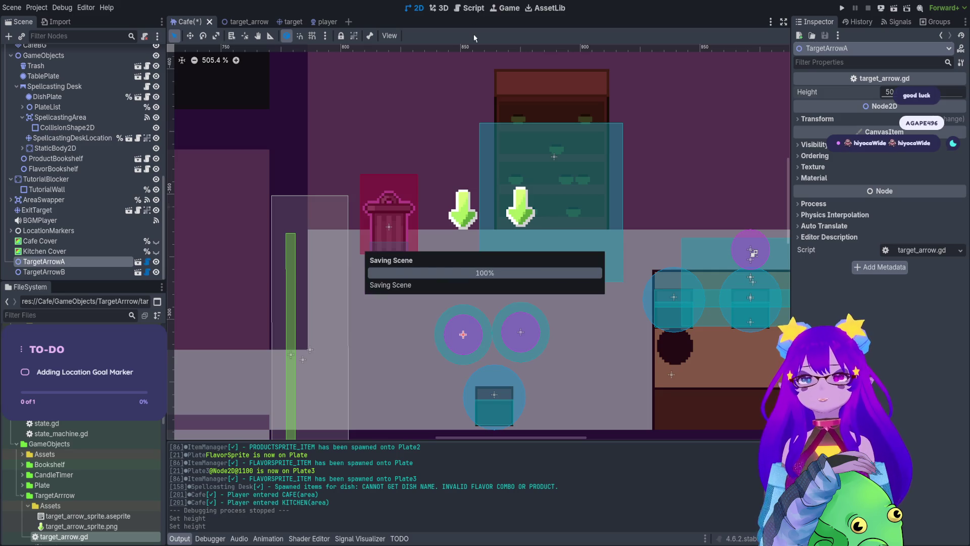
ctrl+click(89, 273)
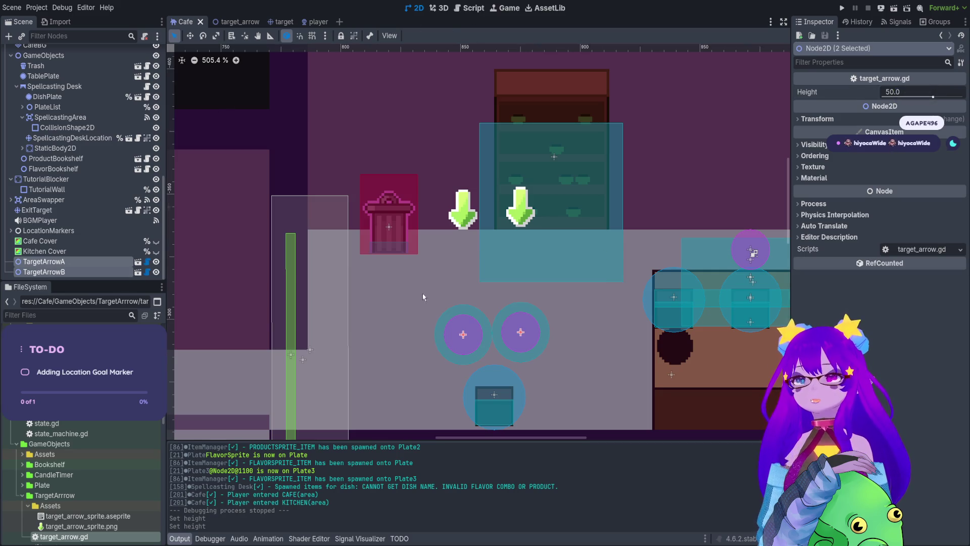
Delete both TargetArrow markers, save Cafe, then check the target_arrow scene's Sprite and save it
key(Delete)
key(ctrl+s)
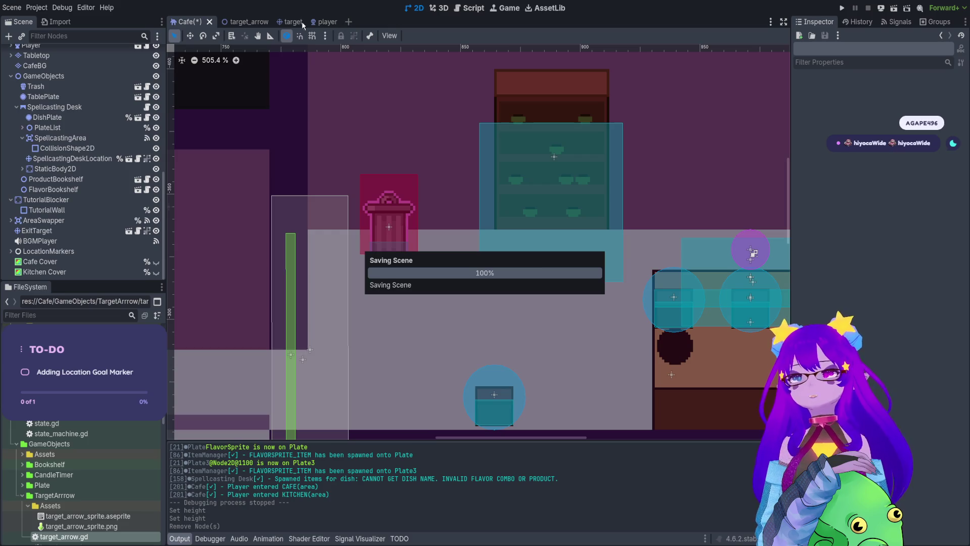
click(292, 21)
click(232, 21)
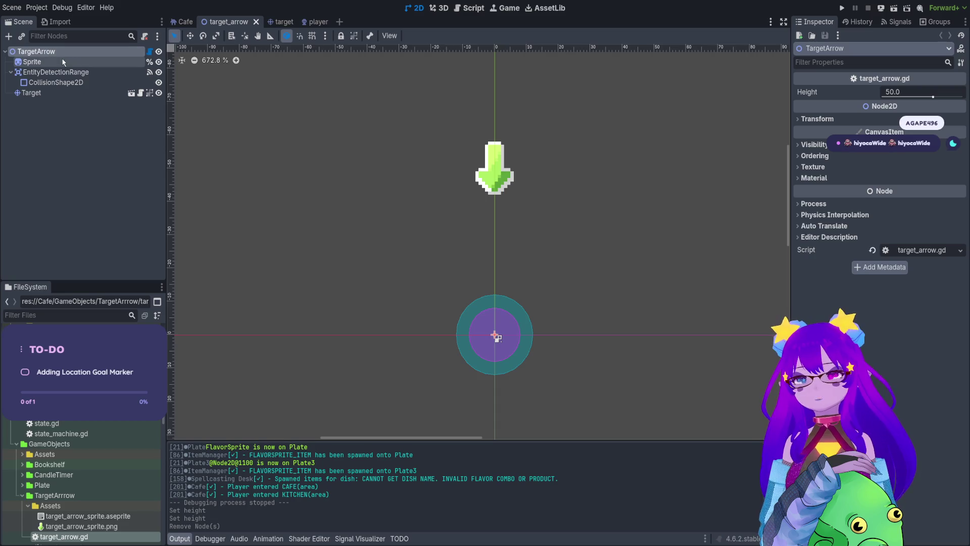
click(41, 61)
scroll(602, 156, up, 3)
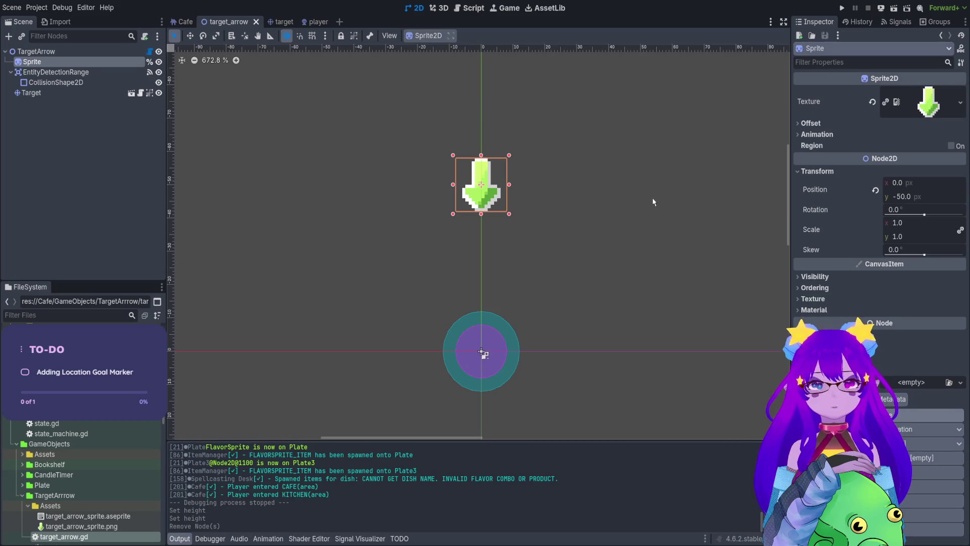
key(ctrl+s)
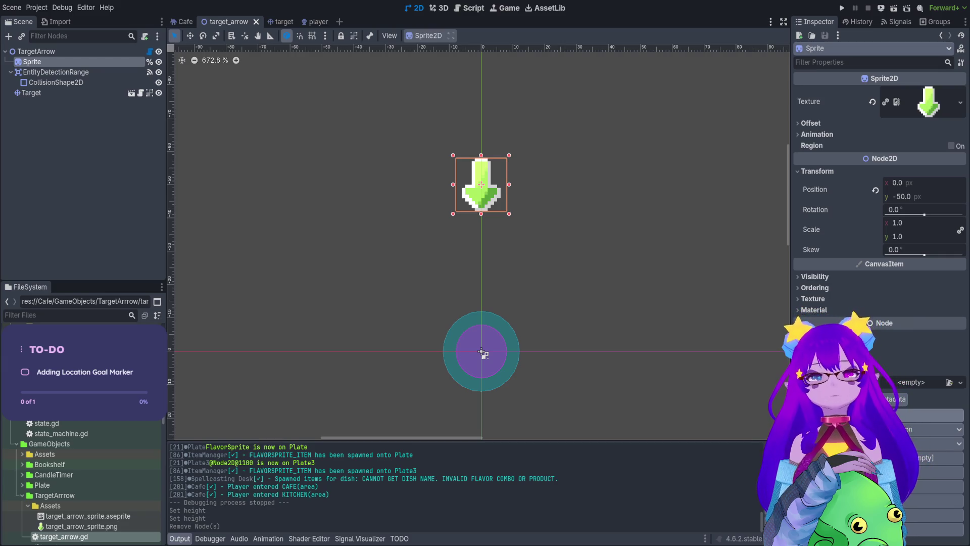
key(ctrl+s)
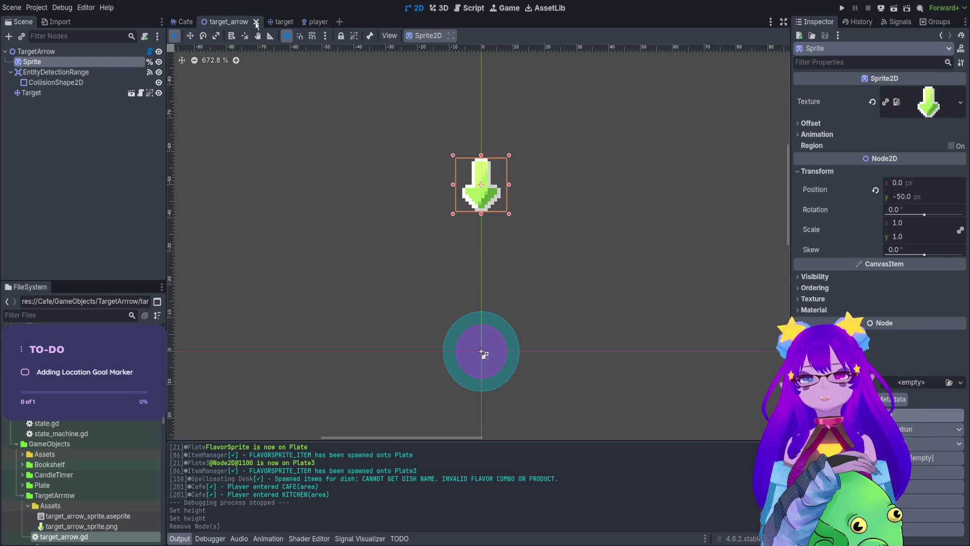
Close the target_arrow, Target and player scene tabs to return to the Cafe scene
click(256, 23)
click(227, 23)
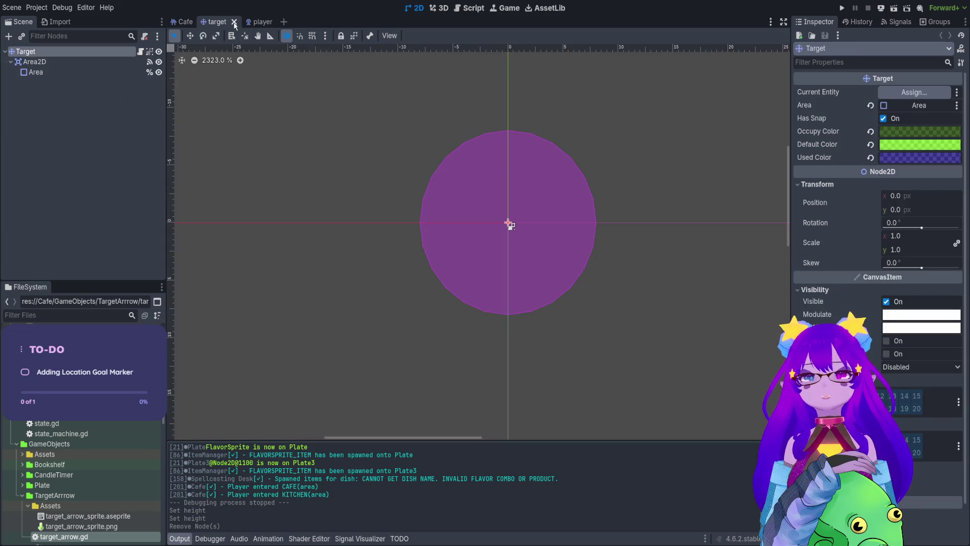
click(235, 22)
click(228, 22)
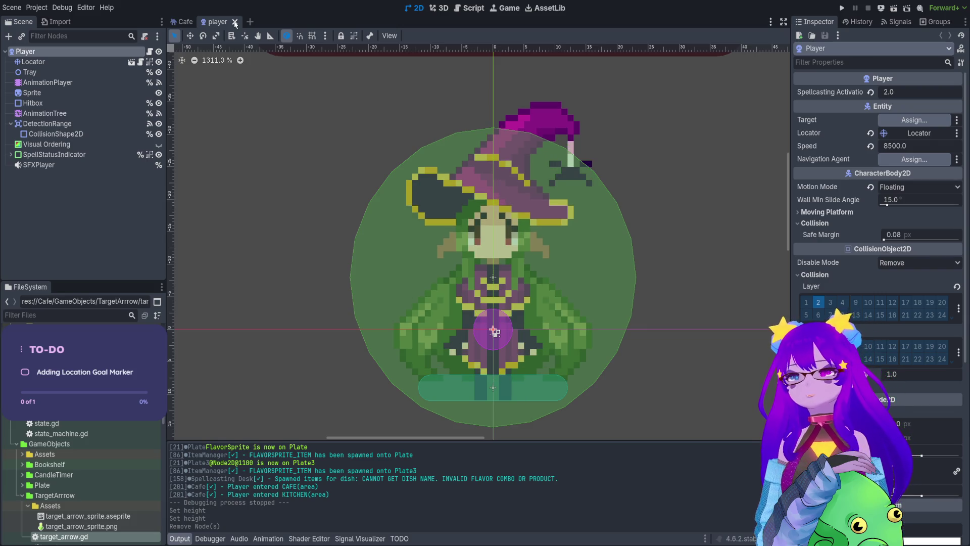
click(234, 22)
scroll(454, 141, right, 3)
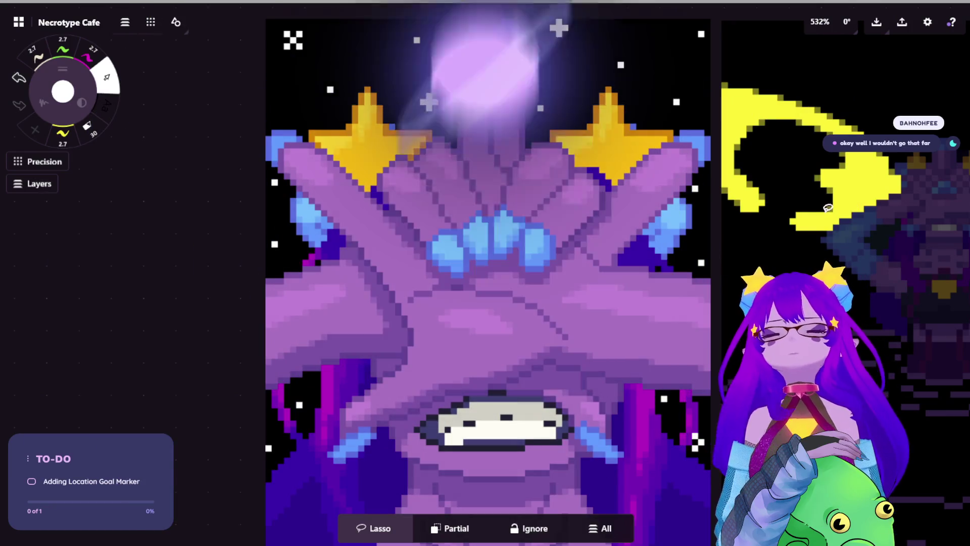
Scroll around the Necrotype Cafe board to look over its notes
scroll(526, 197, down, 15)
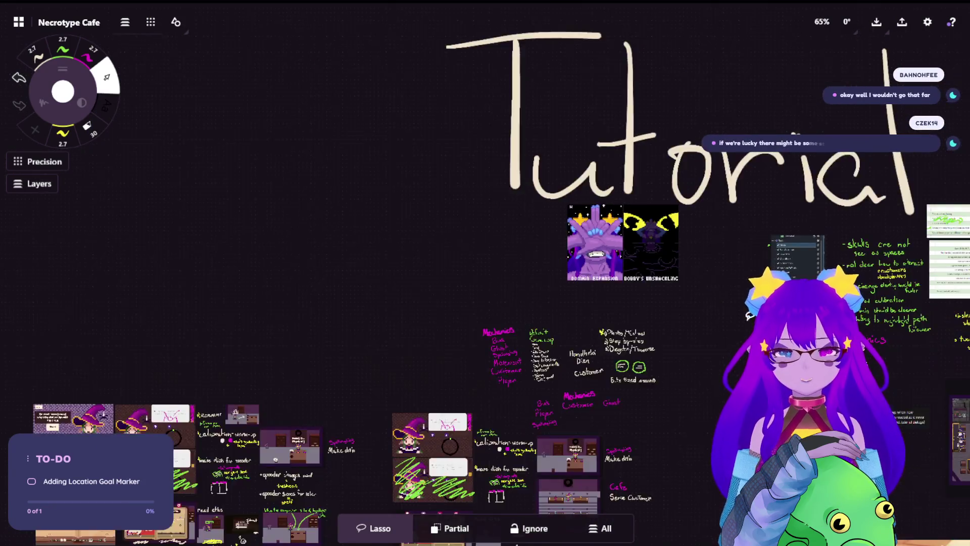
scroll(238, 346, up, 5)
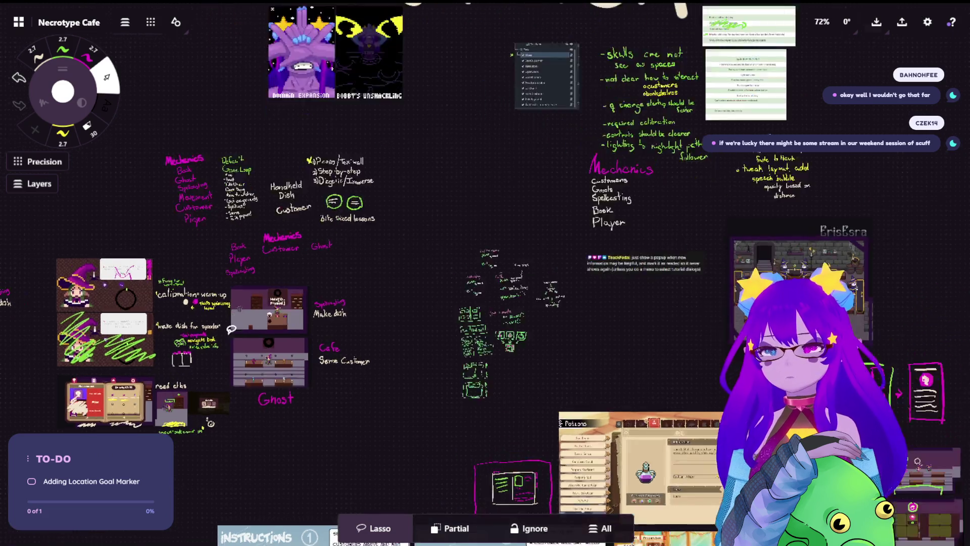
scroll(274, 340, up, 3)
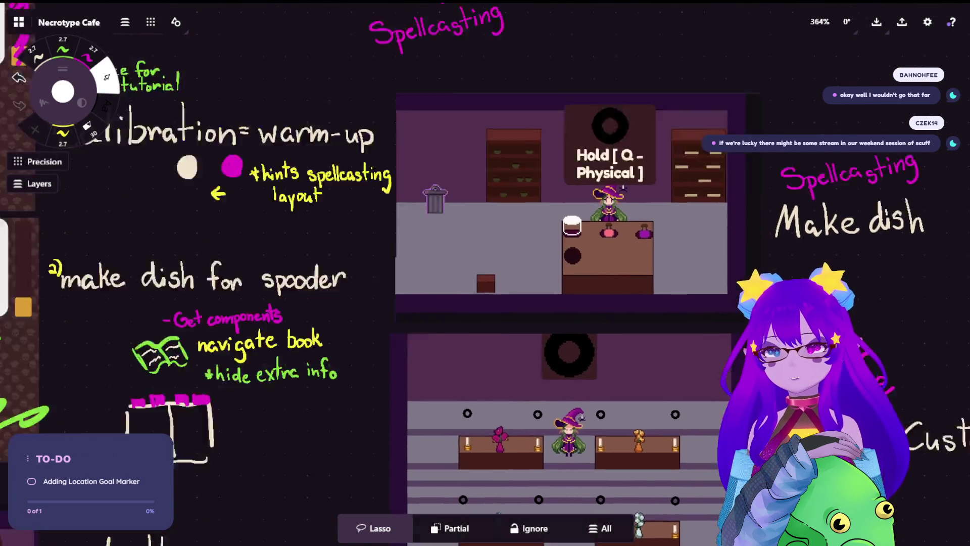
scroll(346, 249, left, 8)
scroll(454, 218, right, 5)
scroll(454, 219, down, 5)
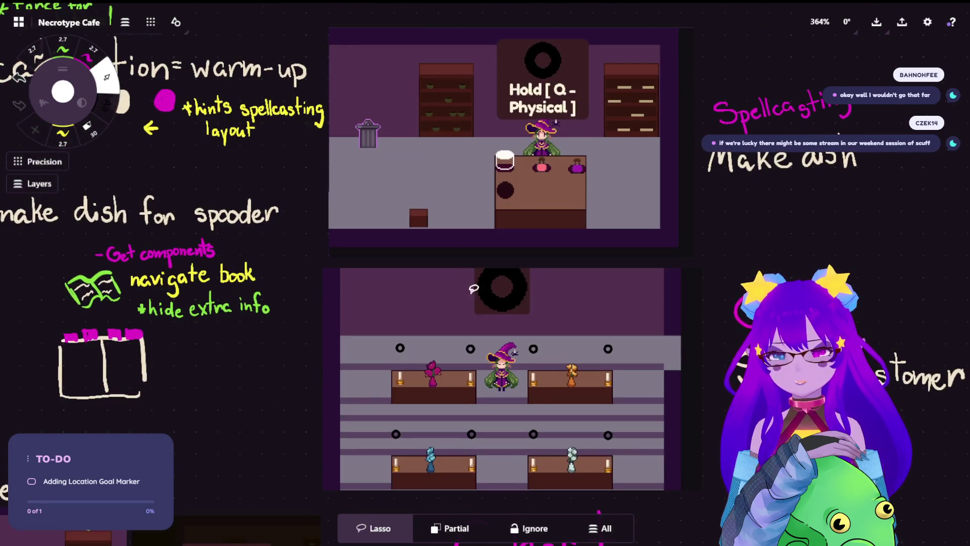
scroll(499, 388, down, 3)
scroll(253, 513, down, 3)
scroll(270, 427, up, 10)
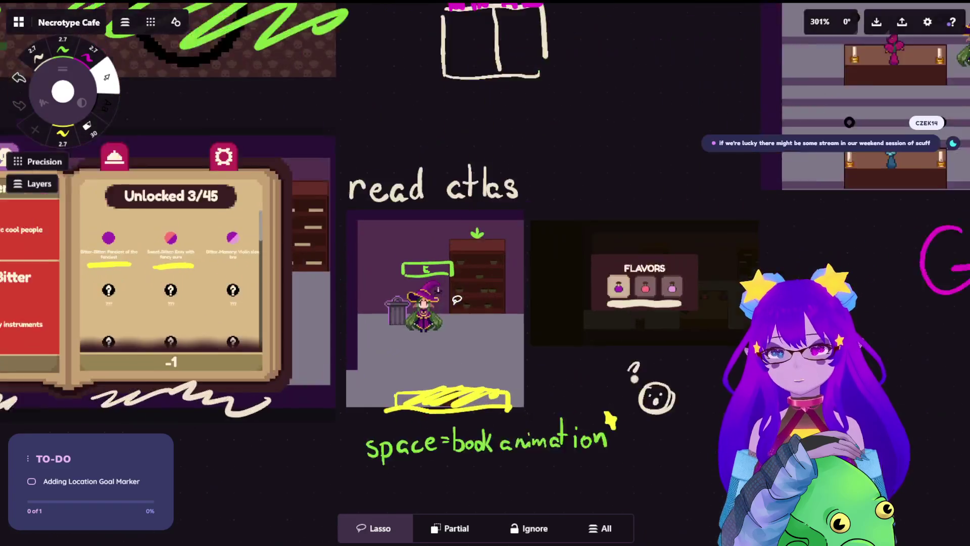
scroll(427, 241, up, 3)
scroll(505, 248, up, 3)
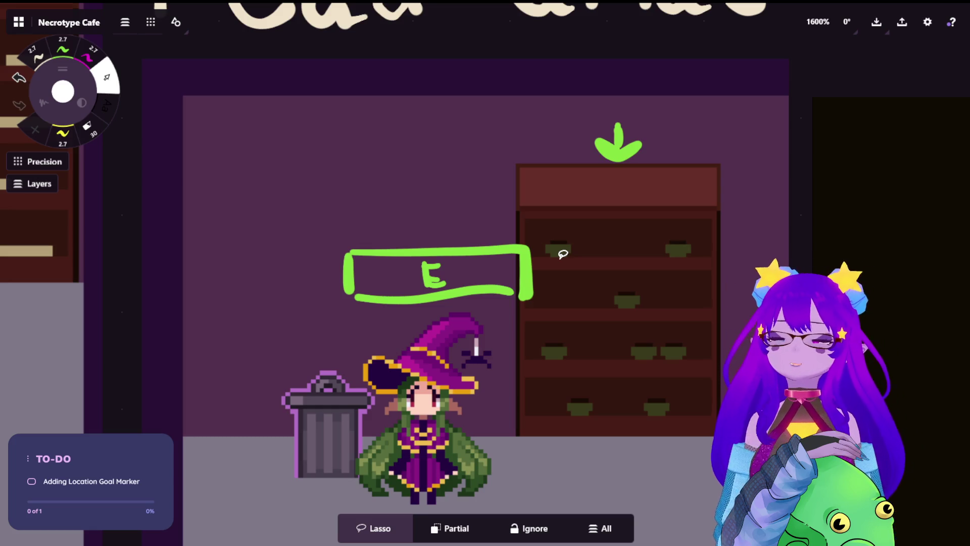
Pan past the witch screenshot and book panel to an empty area and pick the cream pen
mouse_move(450, 210)
mouse_down()
mouse_move(515, 109)
mouse_move(526, 184)
mouse_up()
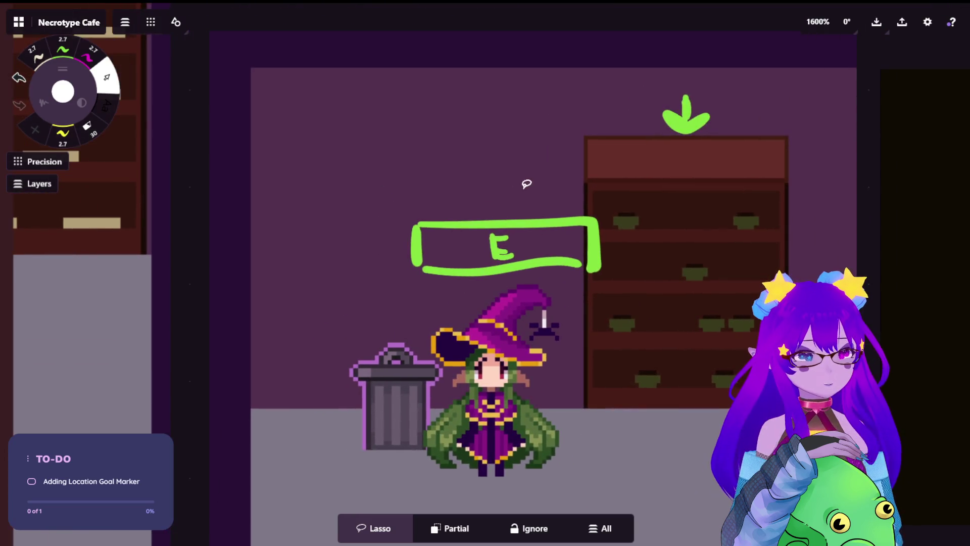
scroll(516, 189, down, 5)
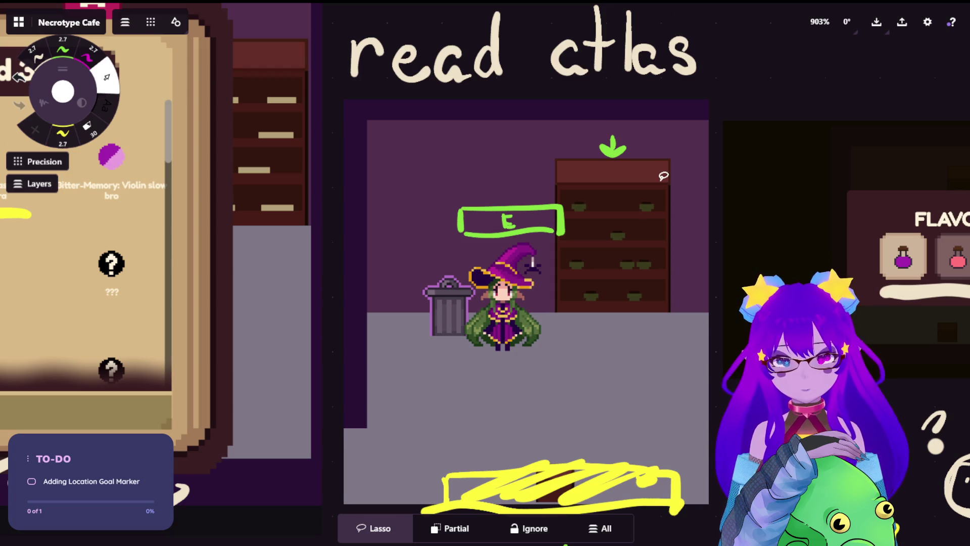
scroll(640, 258, down, 5)
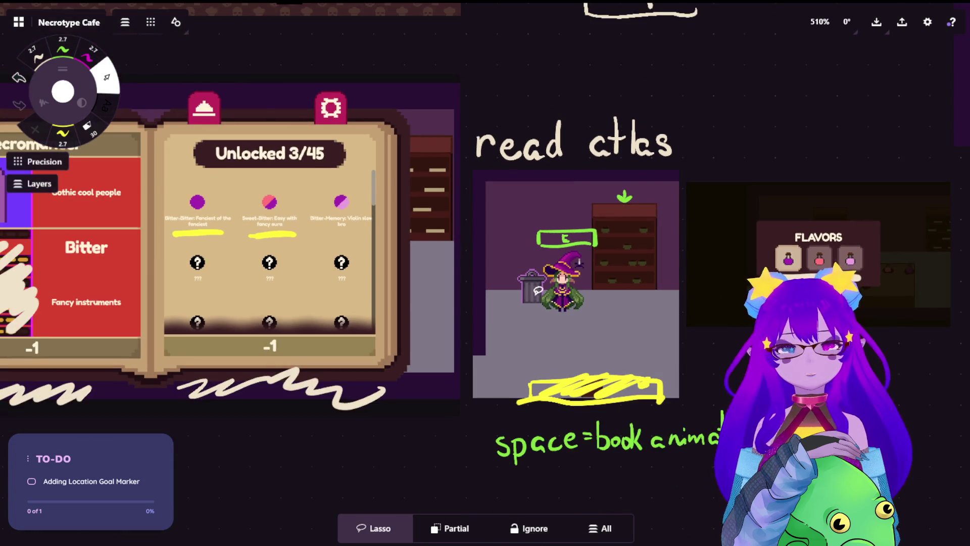
scroll(539, 290, up, 5)
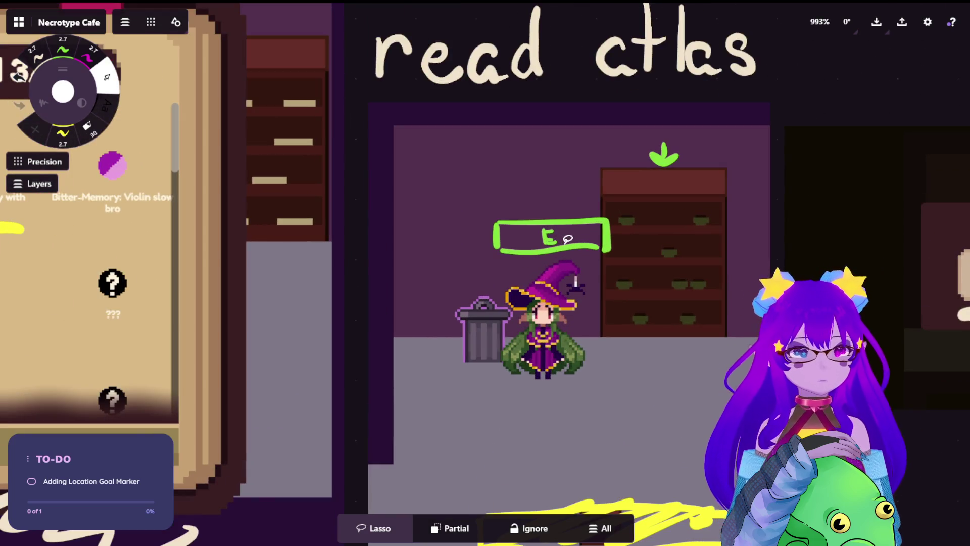
scroll(567, 238, down, 5)
drag(605, 358, 599, 86)
scroll(272, 161, up, 4)
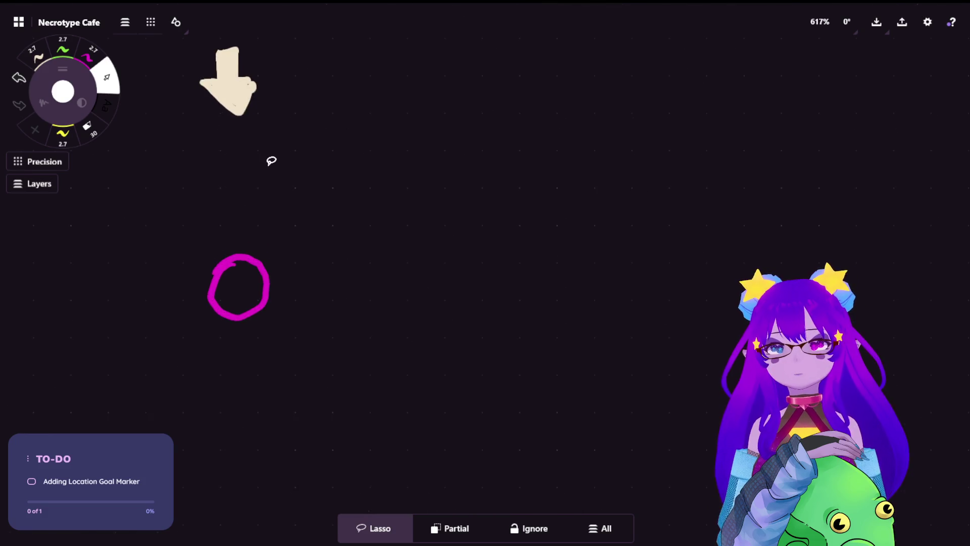
mouse_move(423, 158)
mouse_down()
mouse_move(259, 355)
mouse_move(498, 298)
mouse_up()
scroll(506, 299, up, 2)
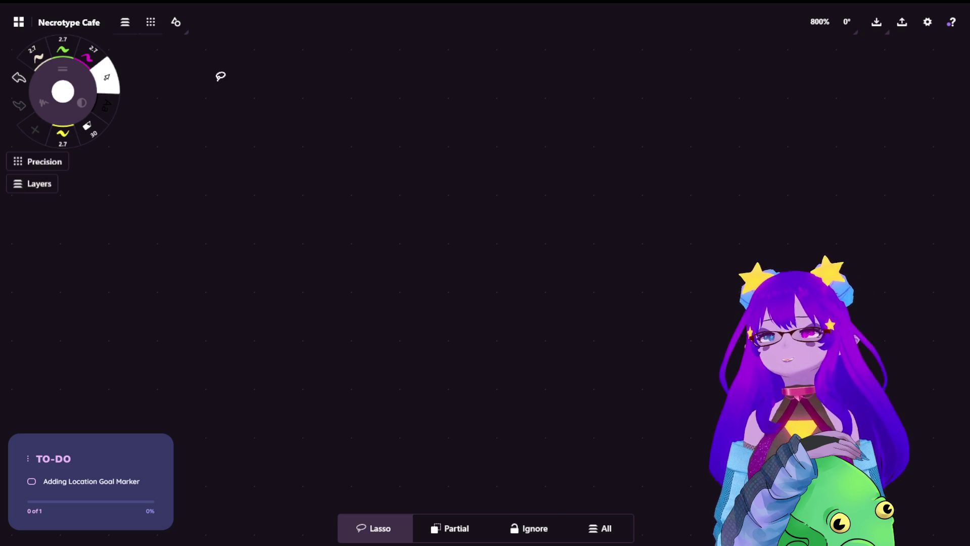
click(38, 63)
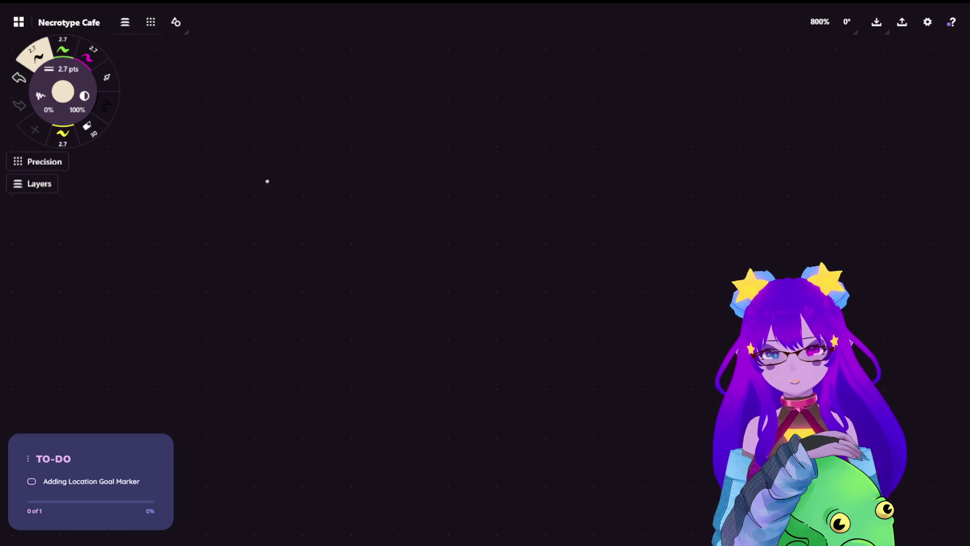
Handwrite the word 'Adding' in cream ink, erasing the stray bullet dot before it
drag(277, 172, 278, 175)
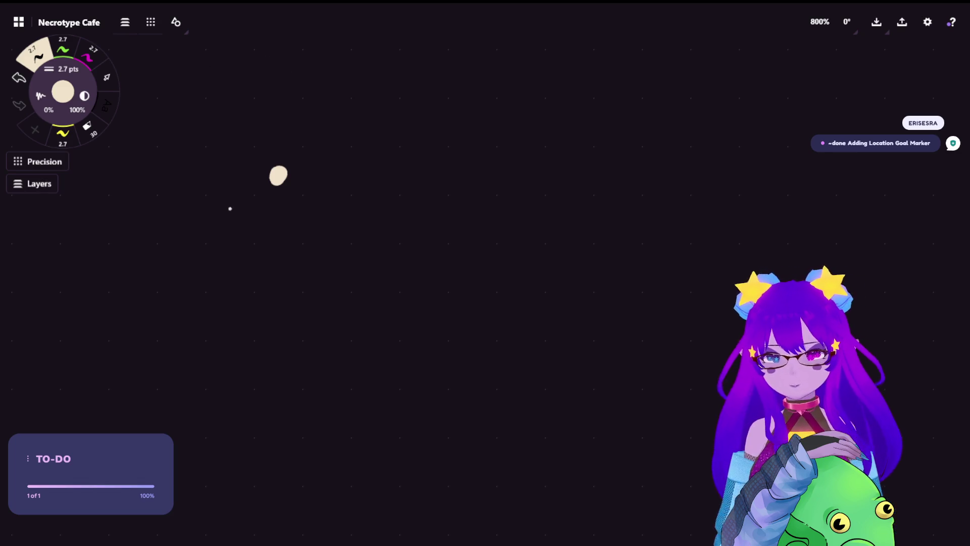
mouse_move(298, 198)
mouse_down()
mouse_move(331, 193)
mouse_move(316, 170)
mouse_move(349, 195)
mouse_move(371, 195)
mouse_move(346, 188)
mouse_up()
key(ctrl+z)
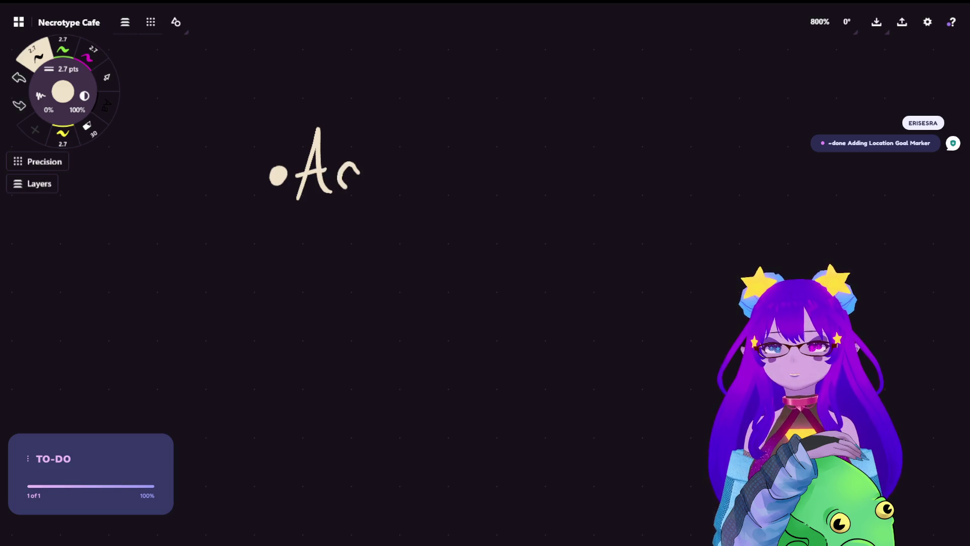
drag(366, 134, 363, 191)
drag(396, 163, 388, 188)
mouse_move(400, 135)
mouse_down()
mouse_move(399, 188)
mouse_move(414, 188)
mouse_move(430, 167)
mouse_move(437, 193)
mouse_up()
drag(464, 162, 436, 212)
drag(271, 165, 269, 178)
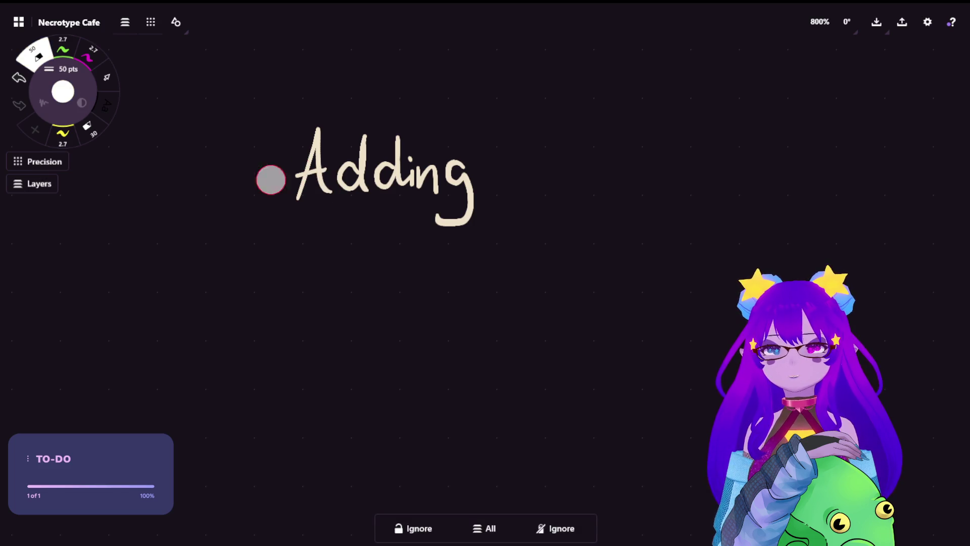
click(63, 48)
click(38, 59)
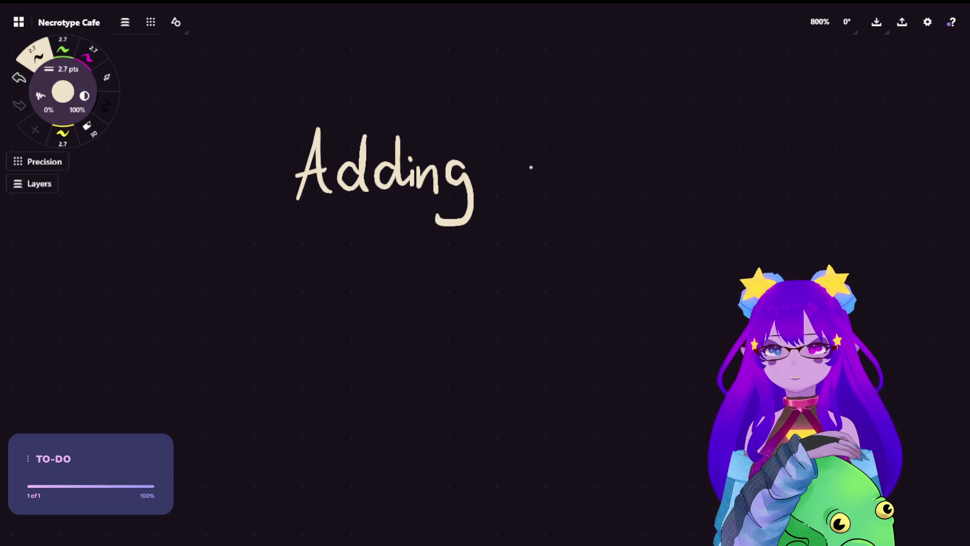
Handwrite 'button' after 'Adding', undoing misshapen strokes and a stray mark
drag(503, 131, 504, 192)
key(ctrl+z)
mouse_move(496, 122)
mouse_down()
mouse_move(500, 185)
mouse_move(535, 187)
mouse_move(519, 180)
mouse_move(491, 193)
mouse_up()
key(ctrl+z)
mouse_move(528, 162)
mouse_down()
mouse_move(547, 163)
mouse_move(551, 187)
mouse_up()
drag(553, 129, 563, 190)
drag(547, 165, 581, 160)
mouse_move(582, 124)
mouse_down()
mouse_move(591, 192)
mouse_move(607, 169)
mouse_move(607, 183)
mouse_move(635, 170)
mouse_move(648, 186)
mouse_move(669, 186)
mouse_up()
key(ctrl+z)
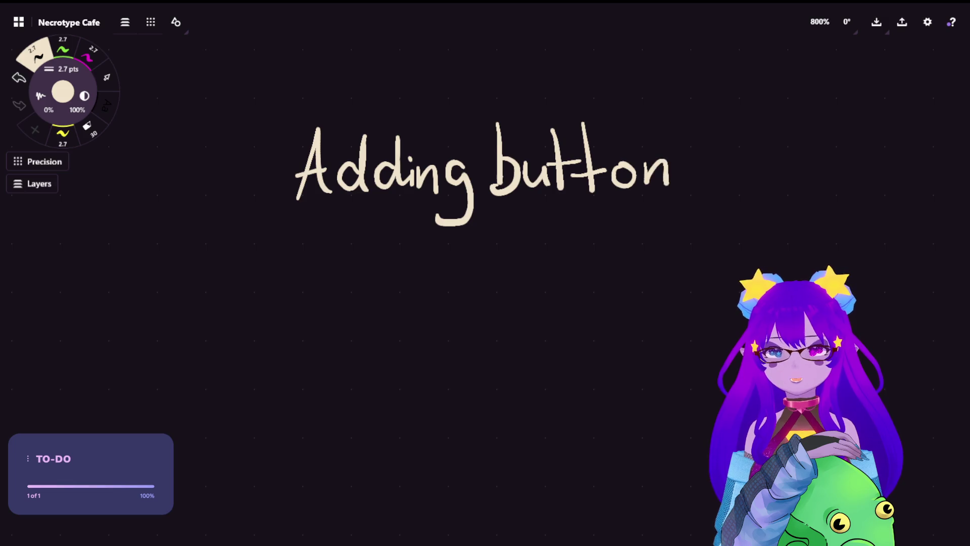
drag(624, 56, 752, 65)
key(ctrl+z)
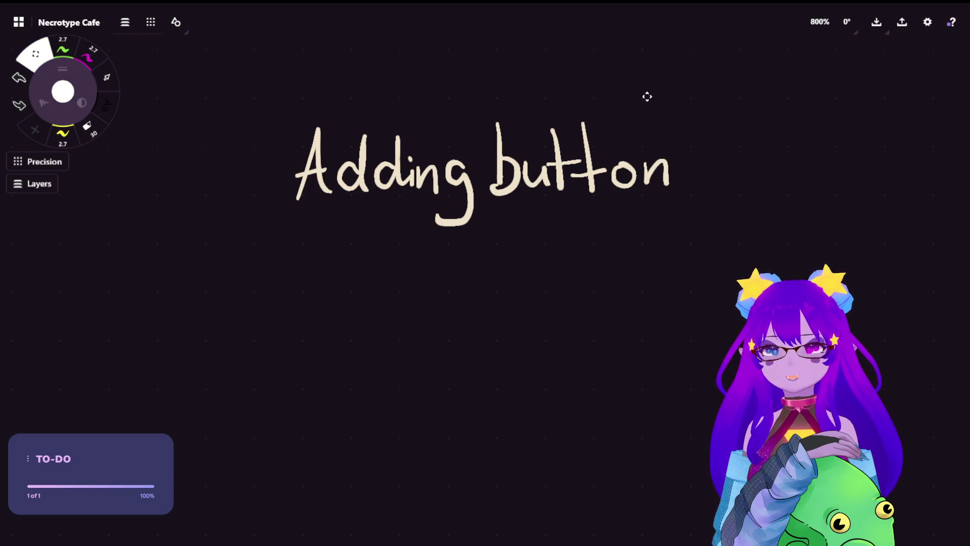
Handwrite 'sprites' to complete the heading 'Adding button sprites'
scroll(648, 96, right, 5)
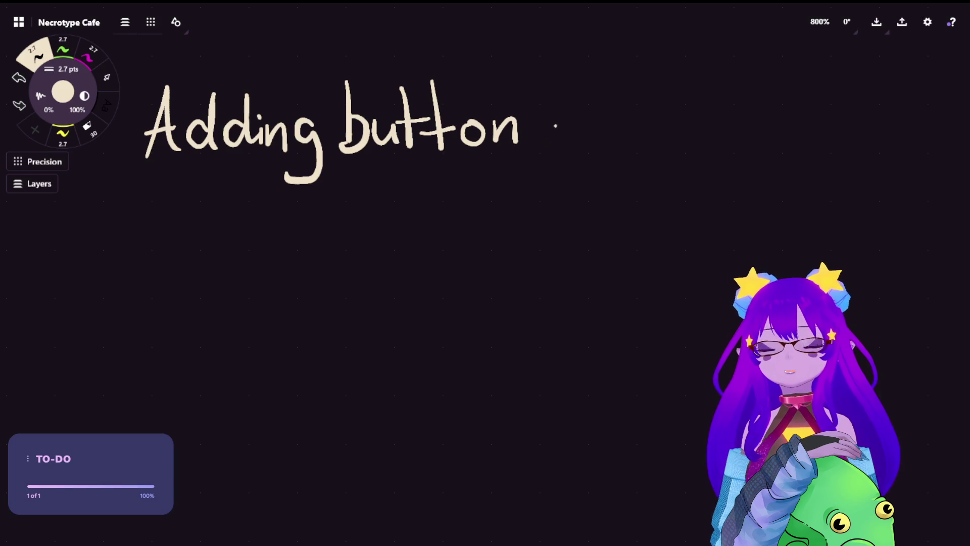
mouse_move(567, 113)
mouse_down()
mouse_move(552, 145)
mouse_move(582, 178)
mouse_move(578, 143)
mouse_move(618, 121)
mouse_move(626, 135)
mouse_up()
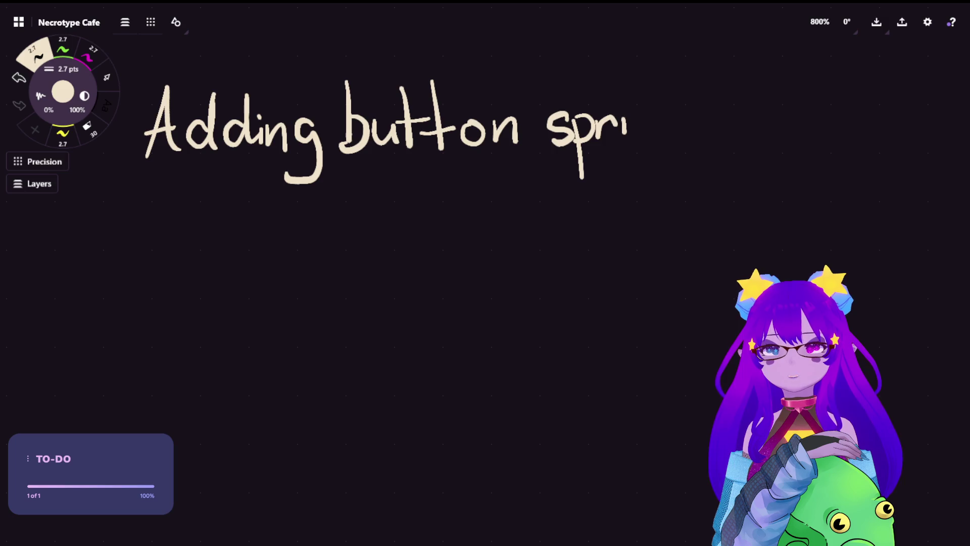
drag(635, 76, 635, 137)
mouse_move(623, 117)
mouse_down()
mouse_move(659, 112)
mouse_move(683, 132)
mouse_up()
mouse_move(702, 99)
mouse_down()
mouse_move(710, 124)
mouse_move(685, 135)
mouse_up()
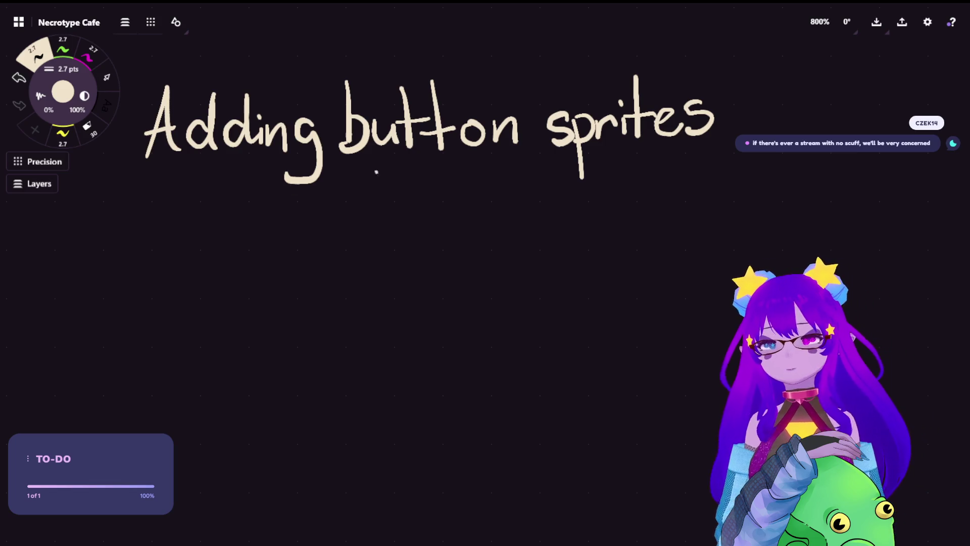
click(106, 77)
mouse_move(325, 75)
mouse_down()
mouse_move(283, 55)
mouse_move(134, 104)
mouse_move(323, 207)
mouse_move(333, 131)
mouse_move(326, 152)
mouse_up()
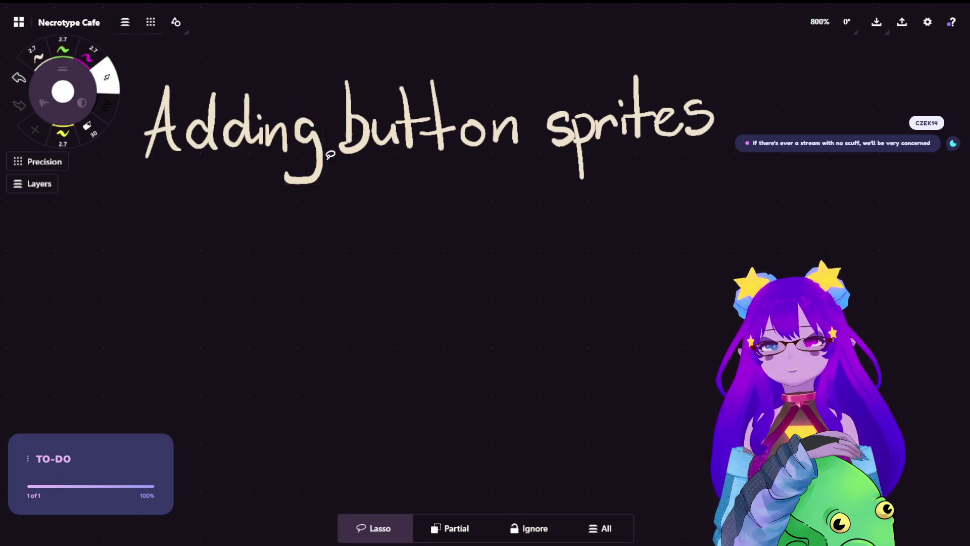
Move 'Adding', 'button' and 'sprites' closer together on one line
drag(233, 133, 218, 100)
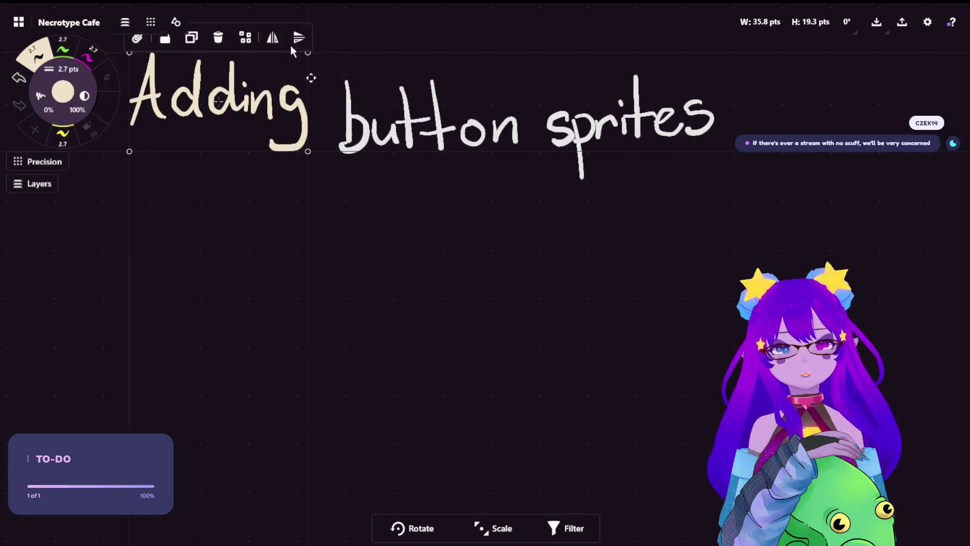
click(106, 77)
mouse_move(497, 81)
mouse_down()
mouse_move(383, 79)
mouse_move(314, 107)
mouse_move(516, 152)
mouse_move(500, 84)
mouse_up()
drag(430, 131, 424, 100)
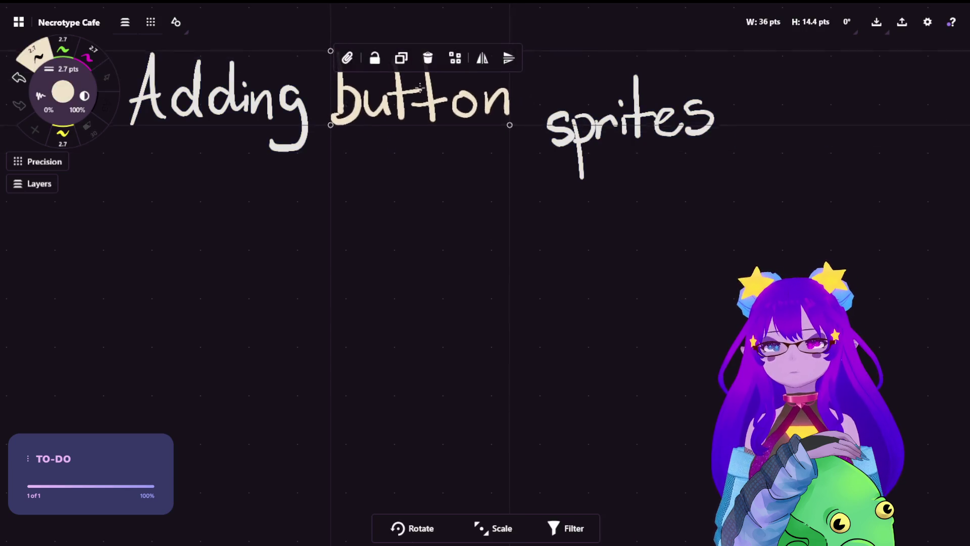
mouse_move(663, 127)
mouse_down()
mouse_move(751, 96)
mouse_move(569, 225)
mouse_move(659, 133)
mouse_up()
drag(628, 121, 616, 101)
click(95, 86)
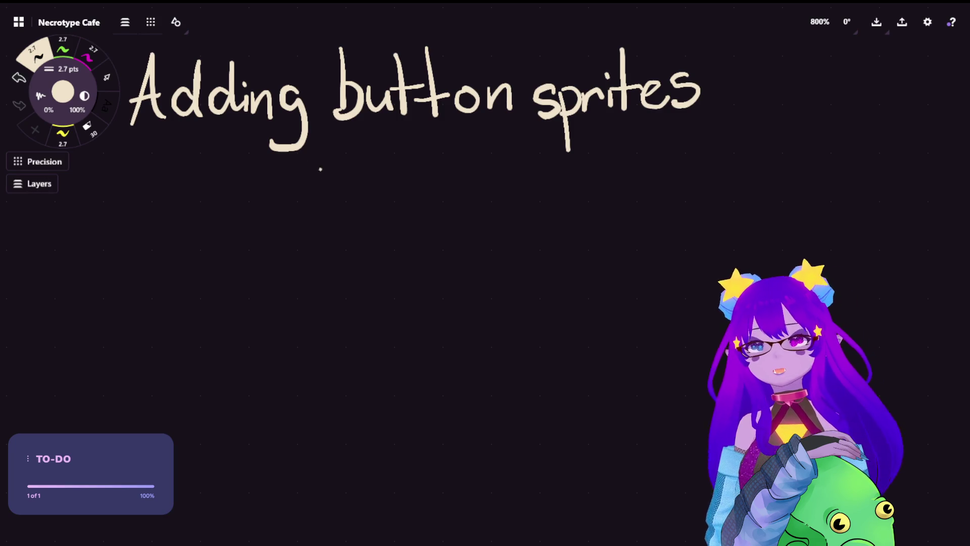
Write a cream bullet reading 'toggle sprite' below the heading
click(278, 224)
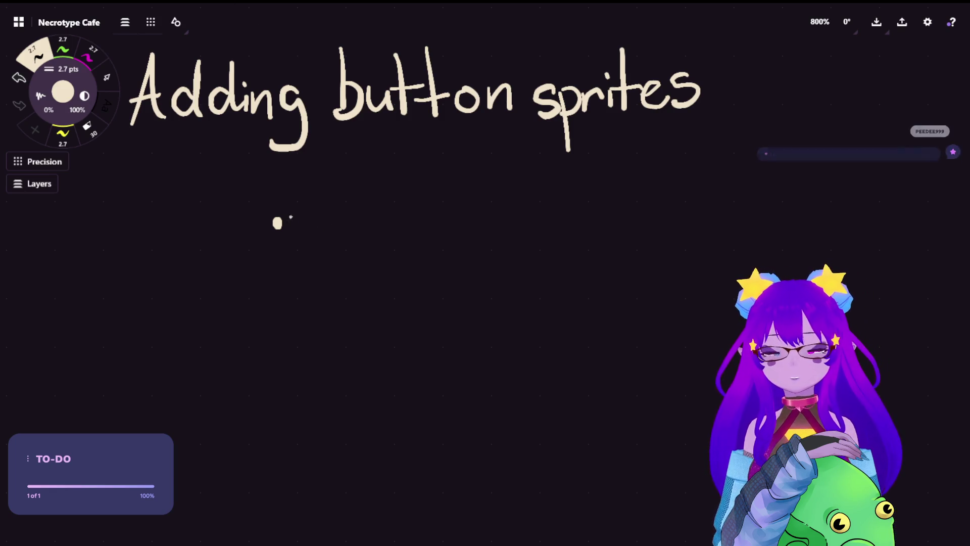
mouse_move(301, 190)
mouse_down()
mouse_move(303, 237)
mouse_move(323, 213)
mouse_move(334, 234)
mouse_move(319, 258)
mouse_up()
key(ctrl+z)
mouse_move(324, 218)
mouse_down()
mouse_move(323, 236)
mouse_move(324, 218)
mouse_move(356, 231)
mouse_move(336, 258)
mouse_up()
drag(379, 221, 368, 261)
mouse_move(384, 190)
mouse_down()
mouse_move(390, 235)
mouse_move(482, 239)
mouse_move(484, 255)
mouse_up()
mouse_move(479, 217)
mouse_down()
mouse_move(497, 216)
mouse_move(484, 235)
mouse_move(529, 205)
mouse_move(539, 228)
mouse_up()
click(538, 195)
mouse_move(554, 173)
mouse_down()
mouse_move(560, 230)
mouse_move(572, 207)
mouse_move(586, 207)
mouse_move(601, 229)
mouse_up()
key(ctrl+z)
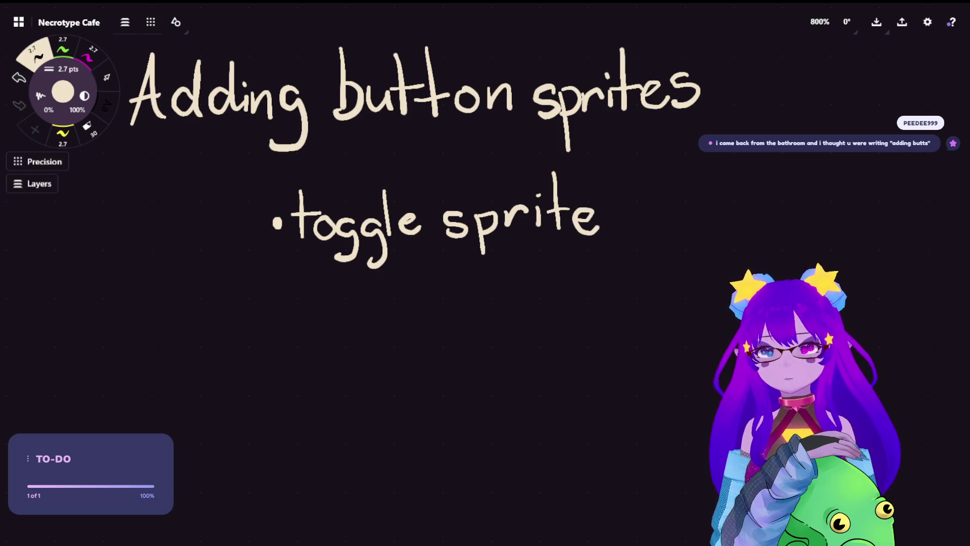
click(106, 77)
mouse_move(687, 203)
mouse_down()
mouse_move(598, 188)
mouse_move(399, 180)
mouse_move(689, 206)
mouse_up()
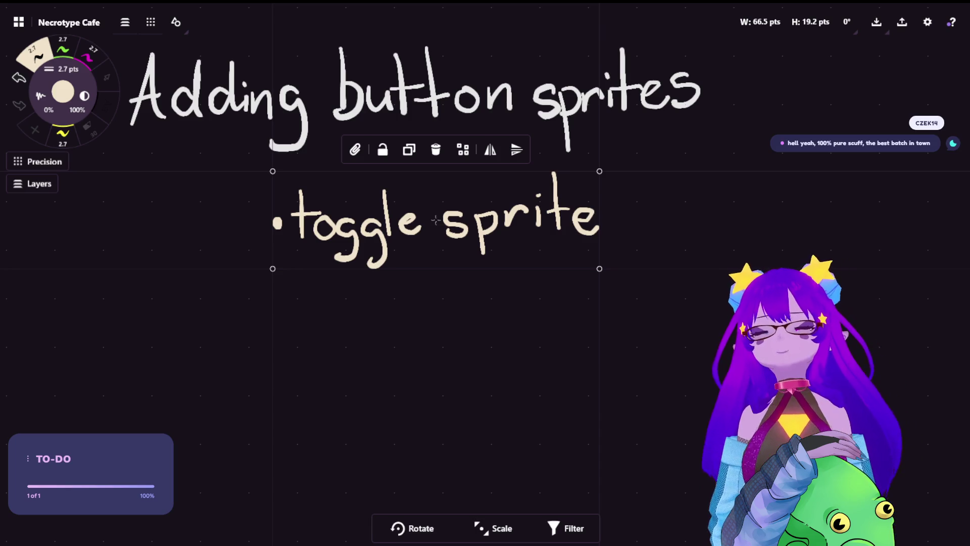
Recolour the 'toggle sprite' bullet green
key(s)
mouse_move(598, 197)
mouse_down()
mouse_move(633, 185)
mouse_move(295, 185)
mouse_move(629, 212)
mouse_up()
click(63, 49)
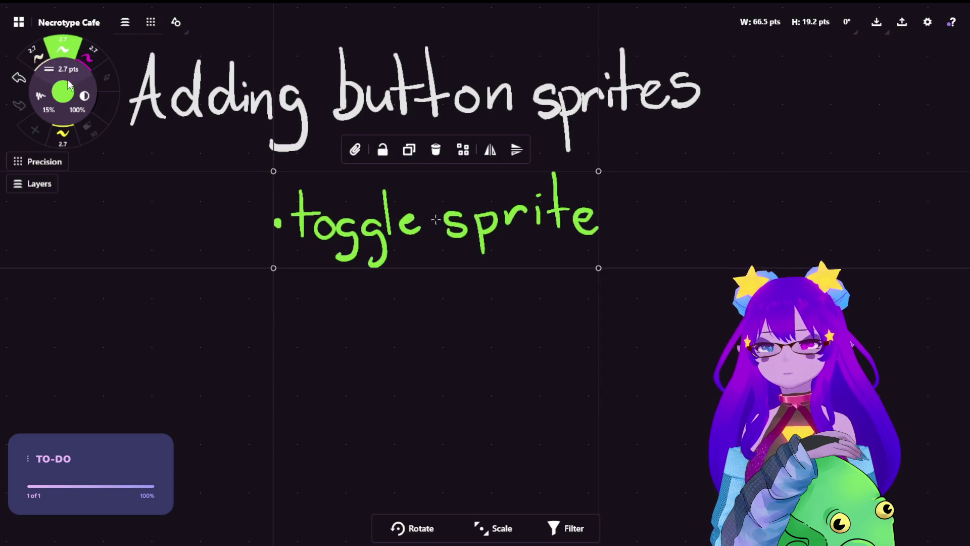
click(54, 55)
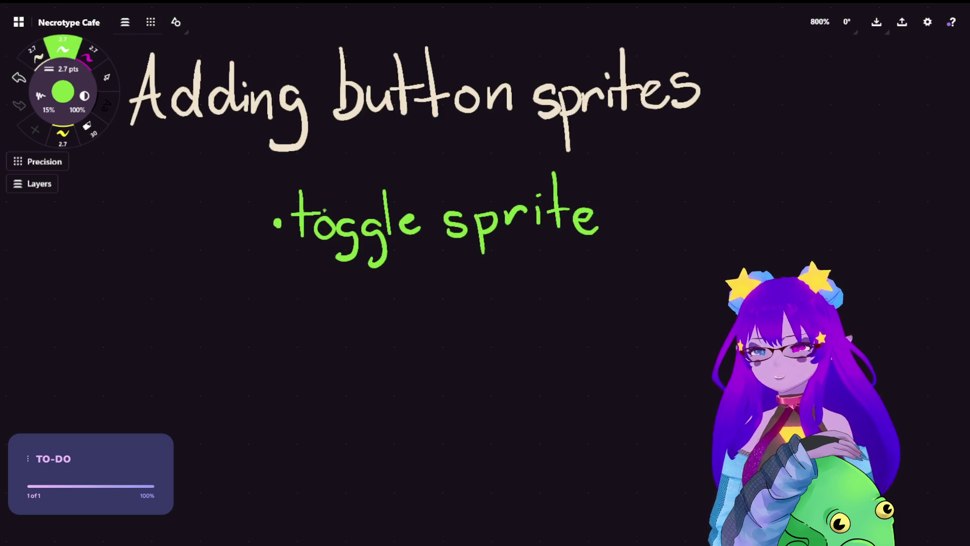
Handwrite a second bullet reading 'lable' under 'toggle sprite'
drag(278, 298, 285, 302)
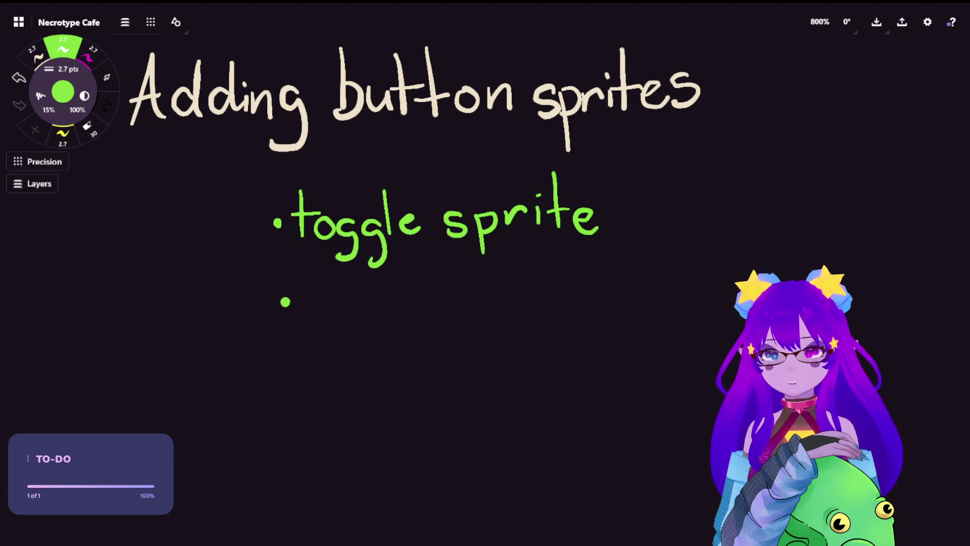
mouse_move(313, 277)
mouse_down()
mouse_move(313, 319)
mouse_move(339, 303)
mouse_move(350, 319)
mouse_move(324, 311)
mouse_move(349, 319)
mouse_up()
key(ctrl+z)
drag(352, 276, 358, 319)
mouse_move(388, 276)
mouse_down()
mouse_move(390, 316)
mouse_move(417, 320)
mouse_move(410, 298)
mouse_move(424, 319)
mouse_up()
key(ctrl+z)
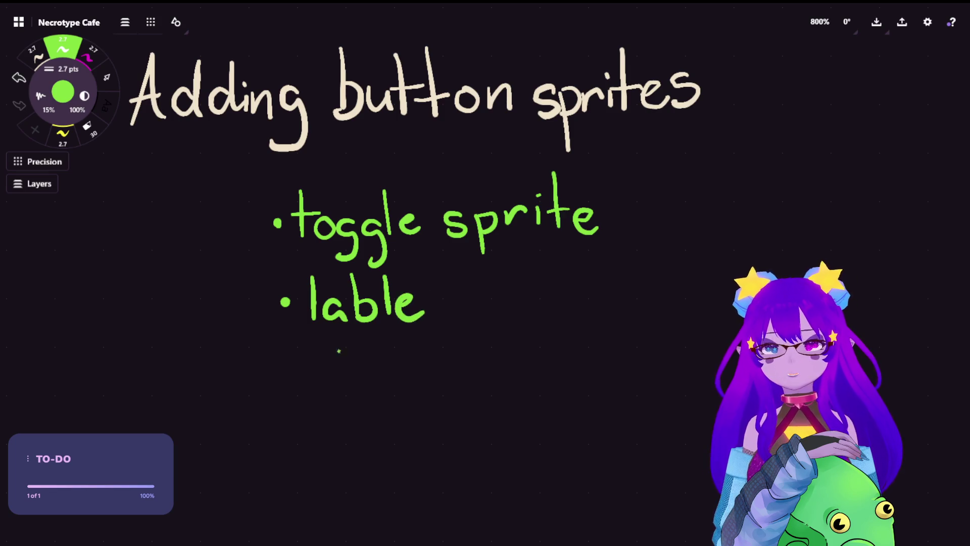
Handwrite a third bullet reading 'assigned button' below it
mouse_move(285, 362)
mouse_down()
mouse_move(332, 385)
mouse_move(339, 365)
mouse_move(338, 382)
mouse_move(366, 368)
mouse_move(360, 379)
mouse_move(416, 369)
mouse_move(402, 405)
mouse_up()
click(386, 355)
mouse_move(423, 360)
mouse_down()
mouse_move(464, 356)
mouse_move(471, 377)
mouse_move(497, 372)
mouse_up()
drag(498, 324, 500, 374)
mouse_move(519, 327)
mouse_down()
mouse_move(521, 368)
mouse_move(556, 346)
mouse_move(561, 365)
mouse_up()
mouse_move(565, 319)
mouse_down()
mouse_move(568, 359)
mouse_move(576, 343)
mouse_move(586, 360)
mouse_move(601, 344)
mouse_move(611, 363)
mouse_move(603, 347)
mouse_move(634, 369)
mouse_up()
key(ctrl+z)
key(ctrl+z)
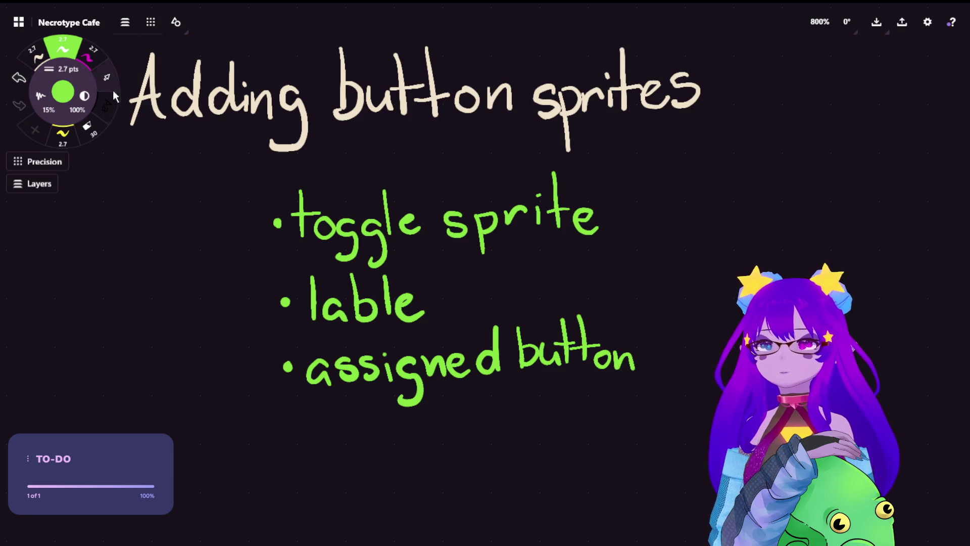
Shift 'lable' right and paste a copy of 'toggle' before it, making 'toggle lable'
click(108, 79)
mouse_move(457, 281)
mouse_down()
mouse_move(314, 293)
mouse_move(303, 331)
mouse_move(454, 282)
mouse_up()
mouse_move(367, 295)
mouse_down()
mouse_move(397, 282)
mouse_move(508, 285)
mouse_move(519, 276)
mouse_move(507, 283)
mouse_move(516, 284)
mouse_up()
click(804, 223)
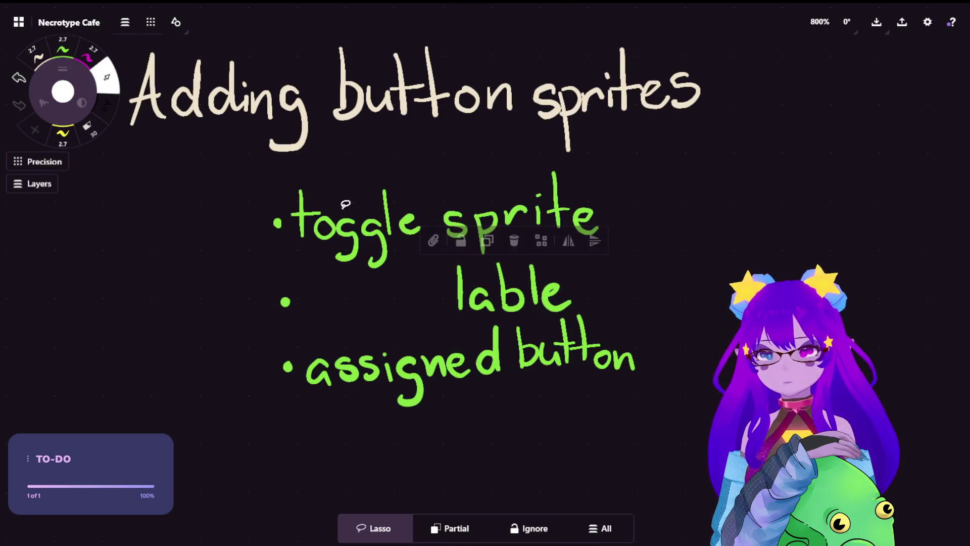
mouse_move(417, 176)
mouse_down()
mouse_move(301, 174)
mouse_move(293, 223)
mouse_move(428, 237)
mouse_move(419, 177)
mouse_up()
key(ctrl+c)
key(ctrl+v)
drag(491, 293, 367, 309)
key(Escape)
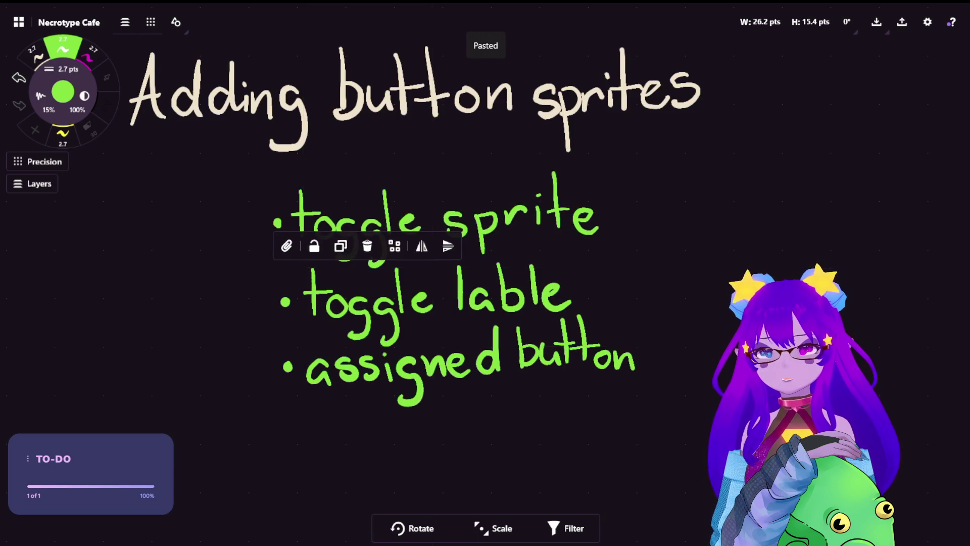
key(Escape)
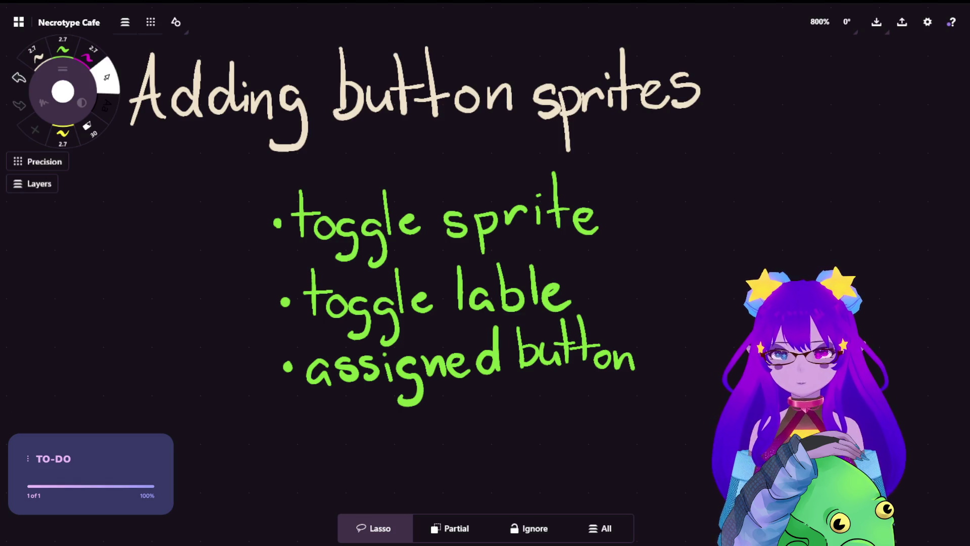
scroll(205, 177, down, 10)
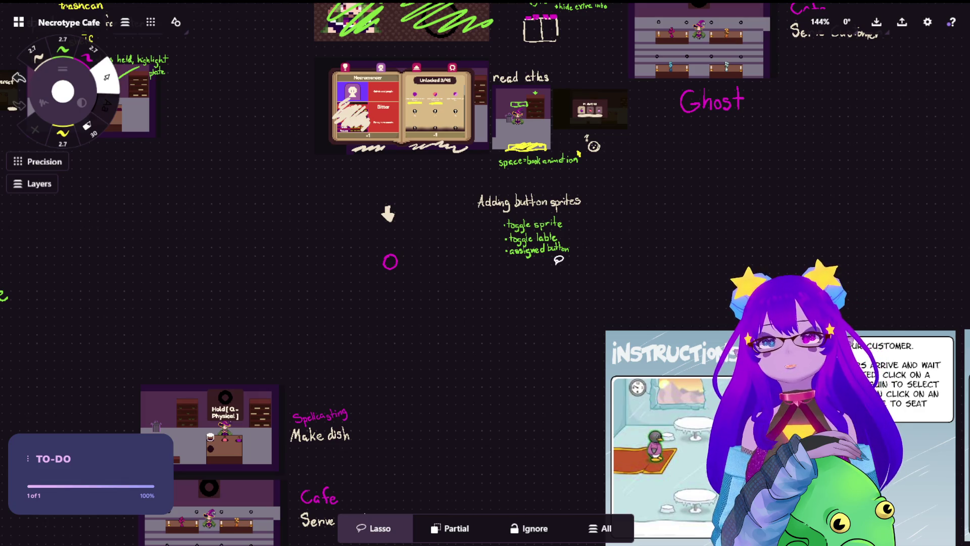
scroll(567, 66, up, 1)
scroll(485, 102, up, 10)
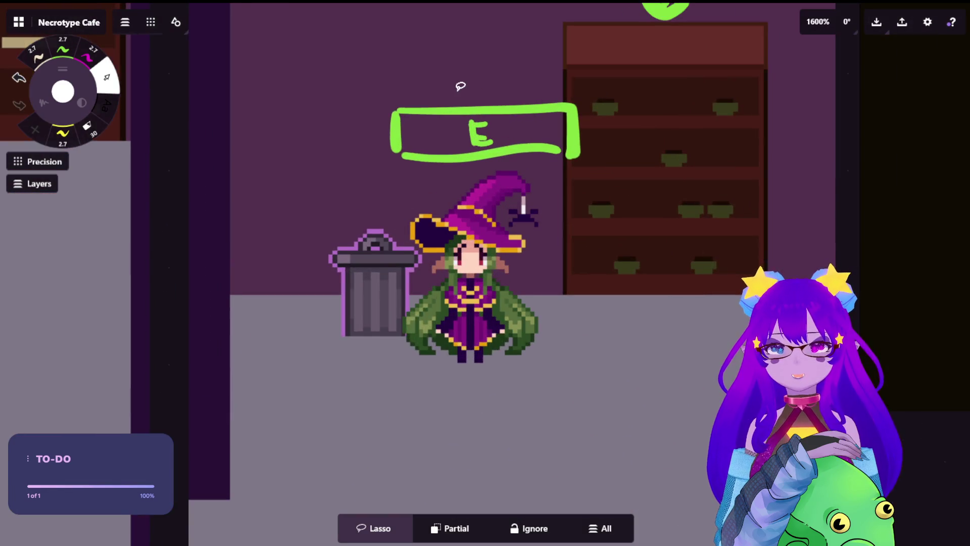
drag(459, 86, 486, 174)
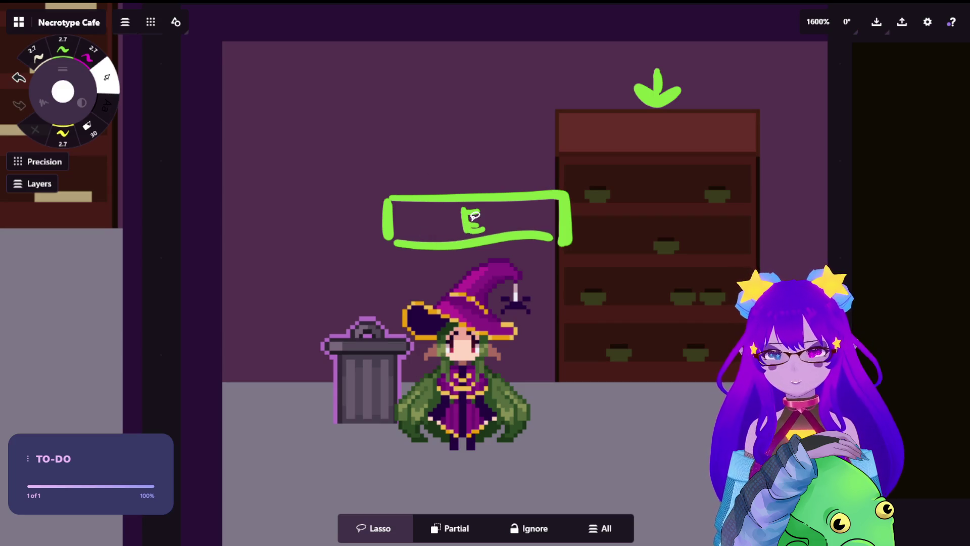
scroll(469, 221, down, 10)
scroll(471, 215, up, 8)
scroll(445, 232, down, 4)
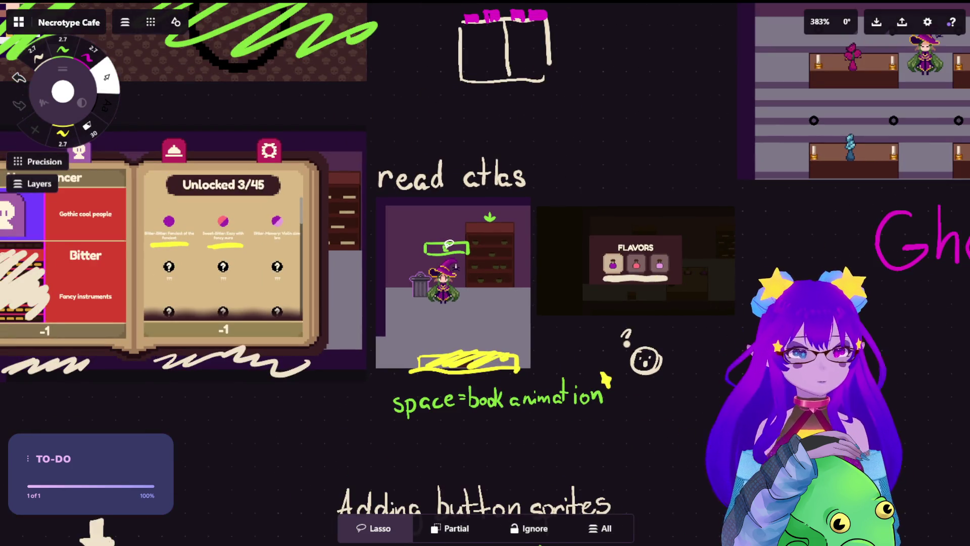
drag(325, 276, 469, 278)
scroll(469, 279, up, 3)
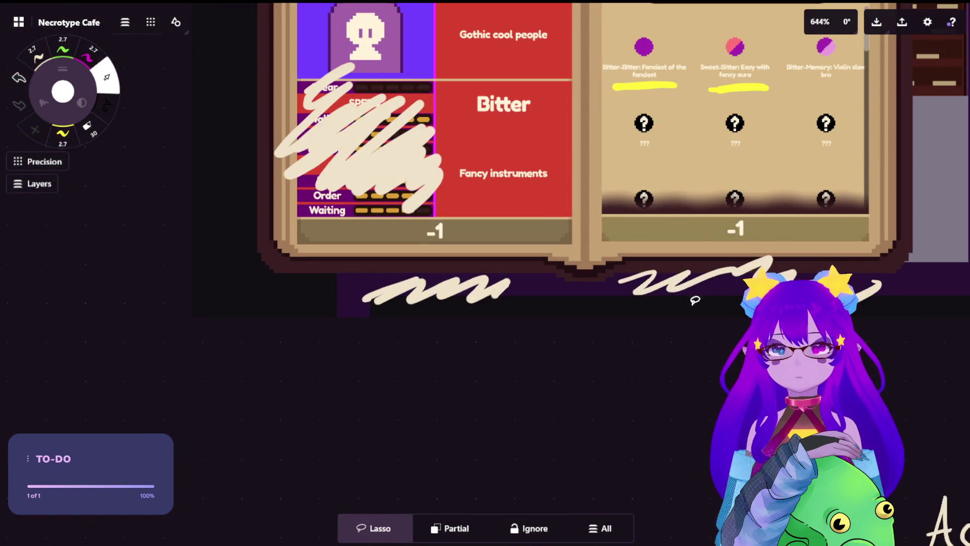
scroll(682, 288, down, 5)
drag(770, 326, 205, 254)
drag(634, 87, 649, 260)
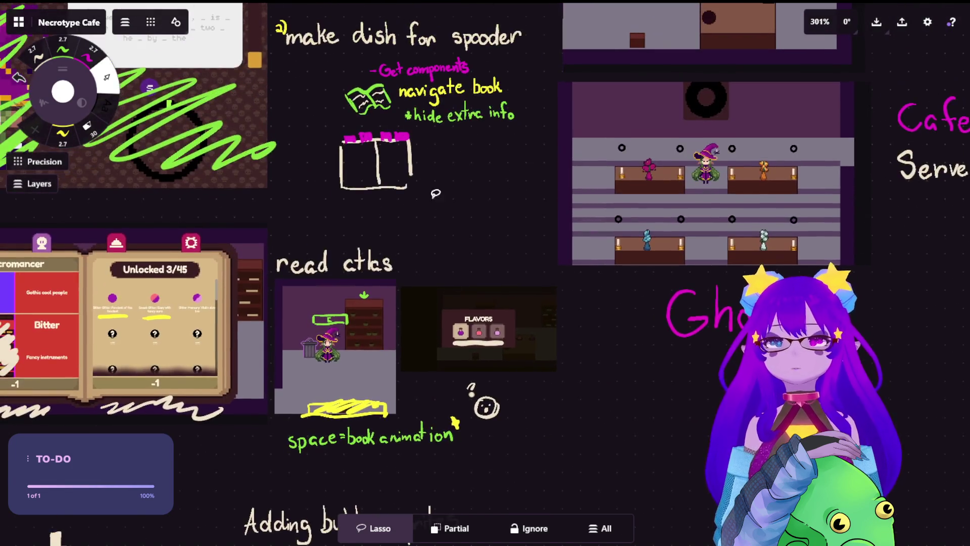
scroll(476, 398, up, 7)
scroll(550, 331, up, 4)
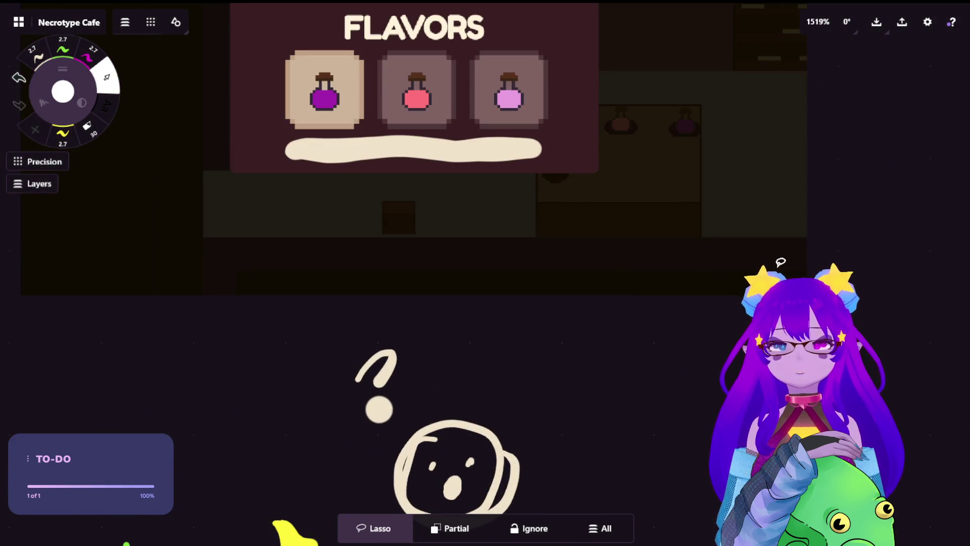
drag(781, 262, 826, 381)
scroll(145, 223, down, 3)
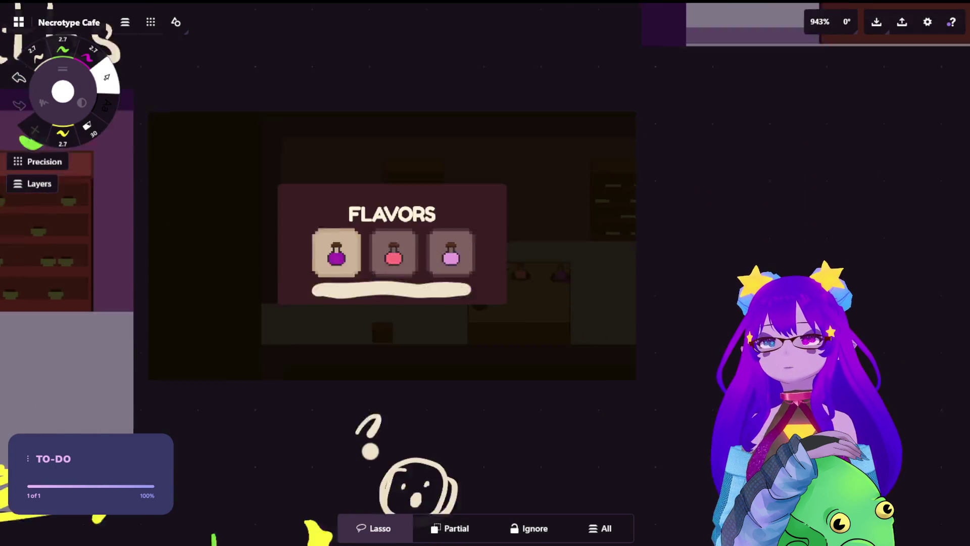
scroll(667, 308, down, 2)
scroll(560, 303, up, 5)
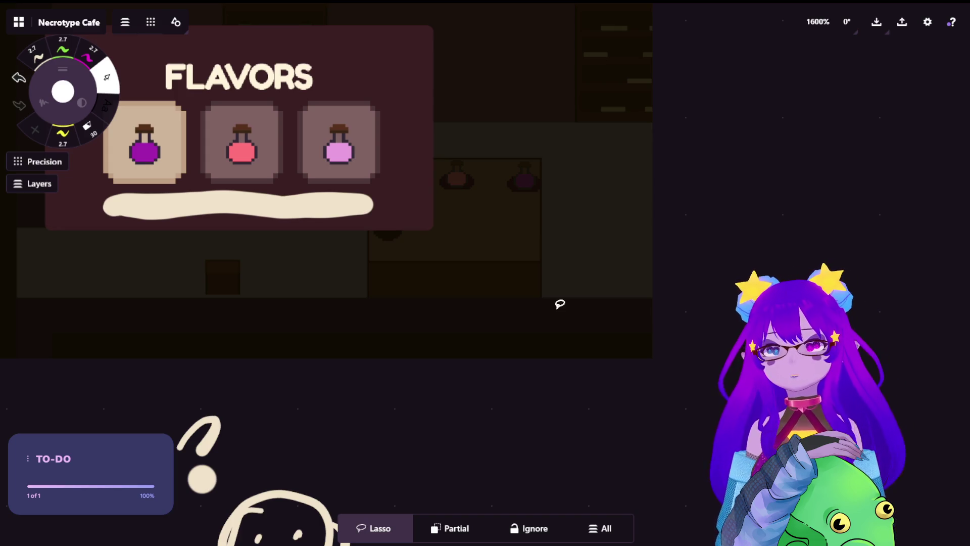
scroll(559, 304, down, 5)
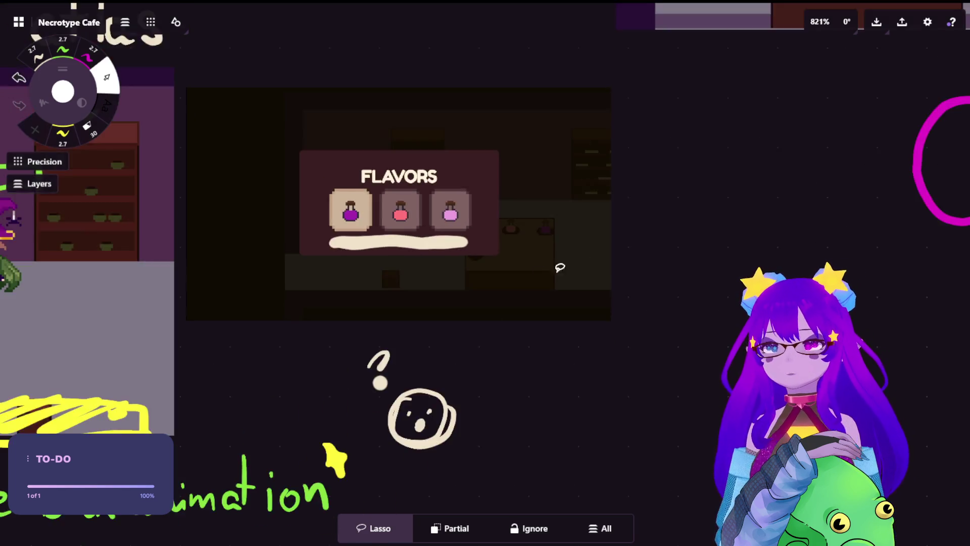
scroll(333, 365, up, 5)
scroll(514, 175, up, 5)
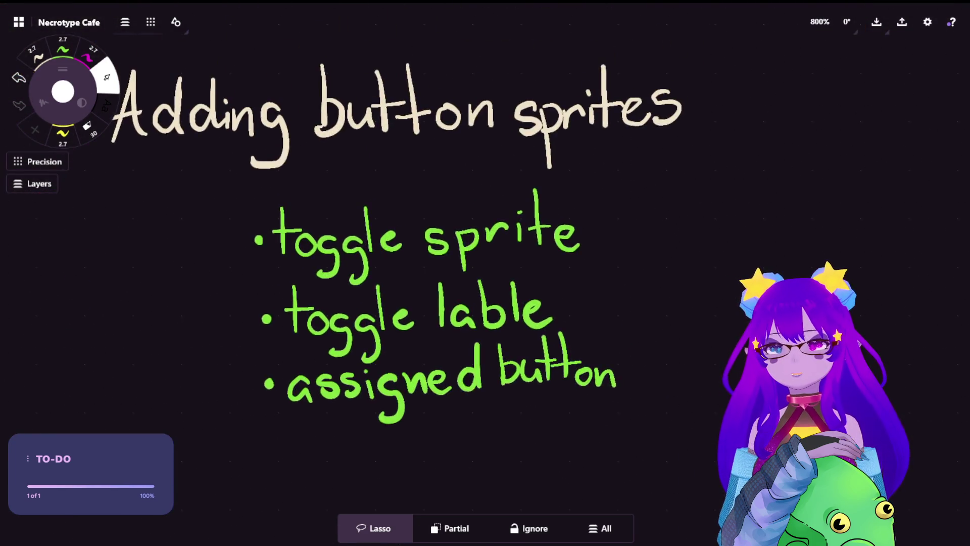
scroll(635, 247, down, 1)
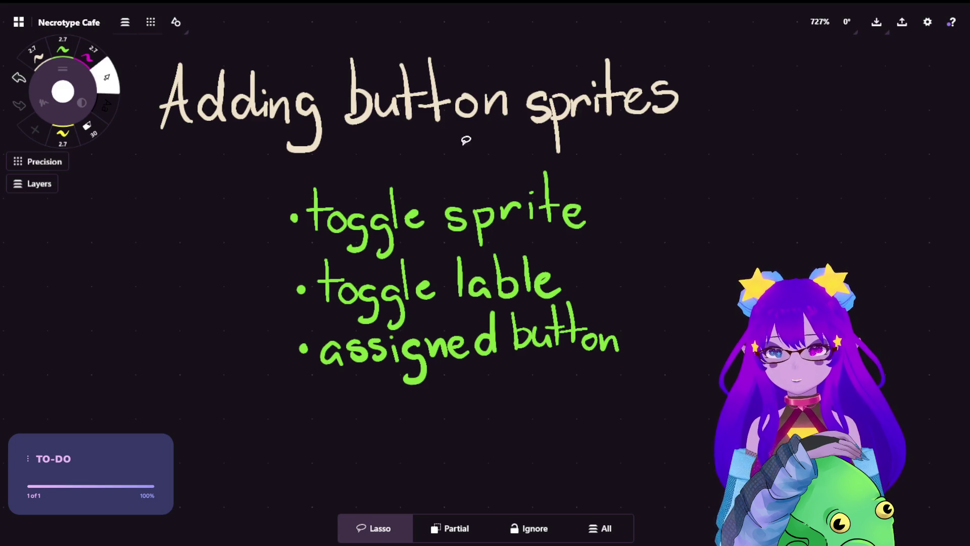
scroll(464, 138, left, 3)
scroll(463, 138, down, 3)
scroll(430, 175, up, 2)
scroll(430, 175, right, 3)
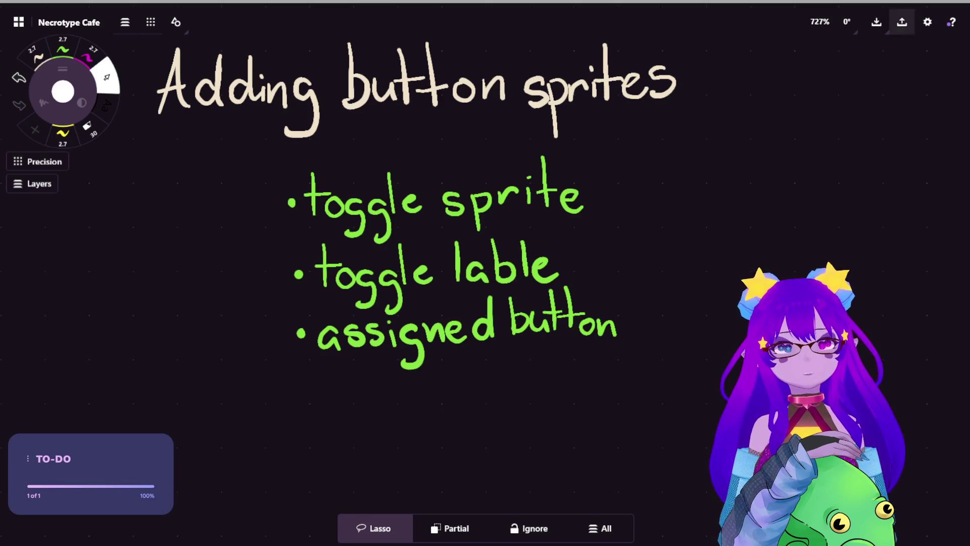
scroll(605, 165, down, 2)
scroll(152, 141, down, 2)
scroll(152, 142, up, 3)
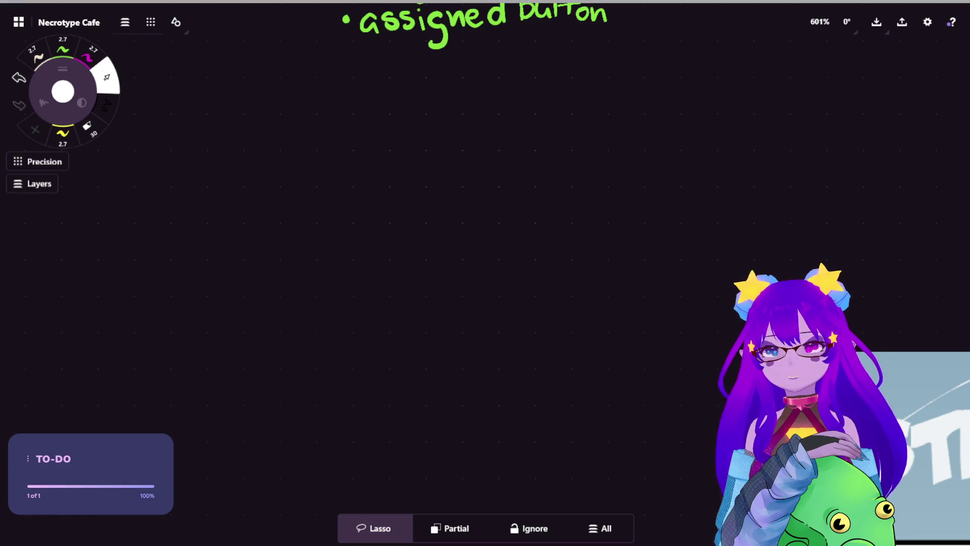
Paste the black, grey and white keyboard sprite sheet beneath the 'assigned button' bullet
key(ctrl+v)
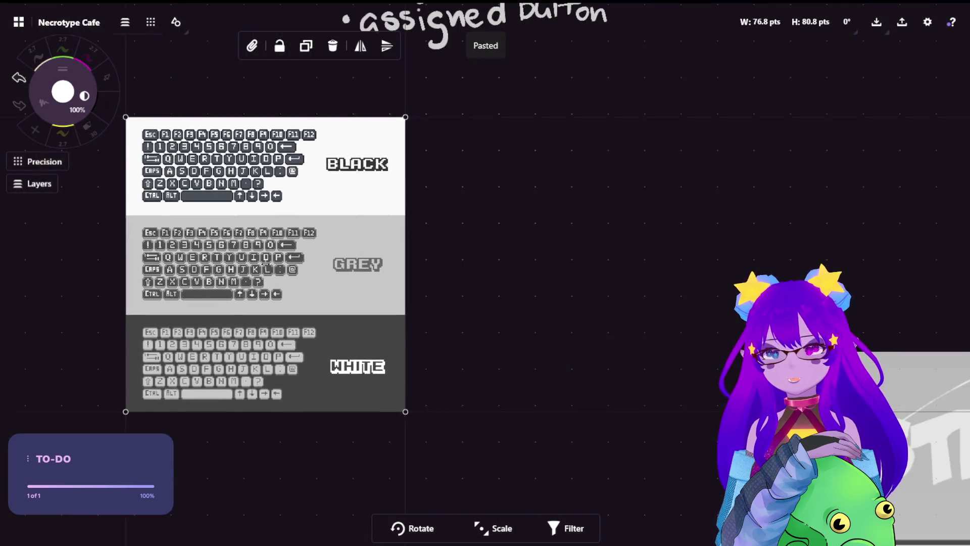
scroll(329, 242, up, 2)
click(106, 76)
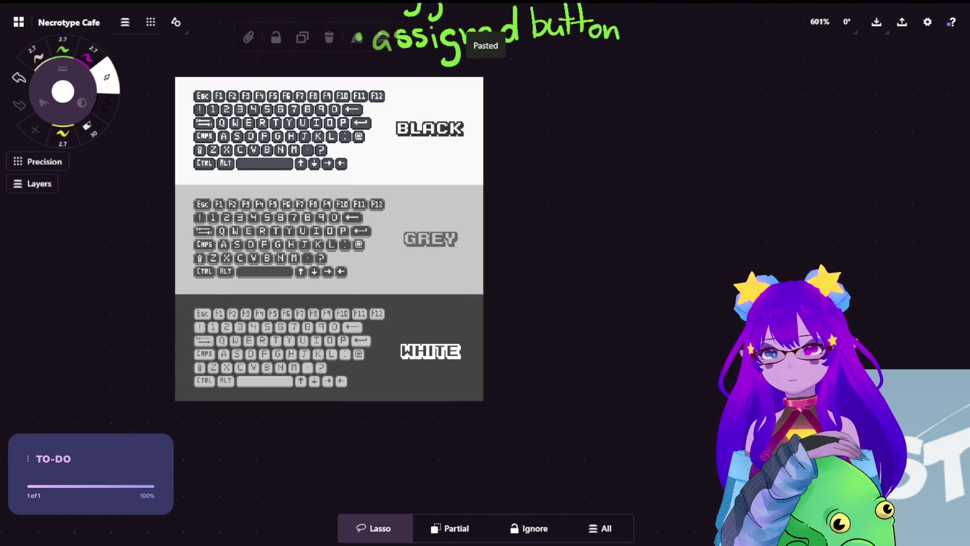
scroll(329, 242, up, 3)
scroll(329, 243, down, 3)
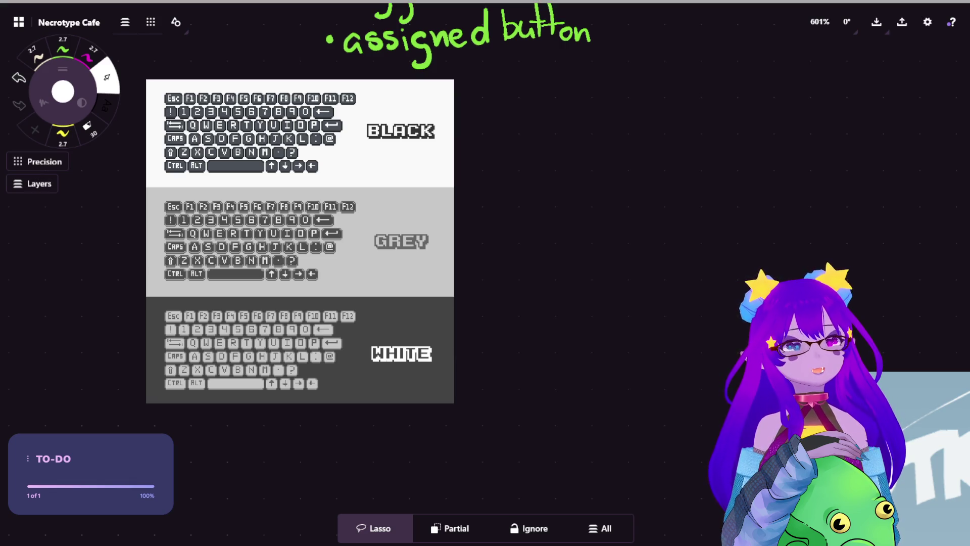
Paste the keycap grid sprite sheet and scale it down to match the keyboard sheet
key(ctrl+v)
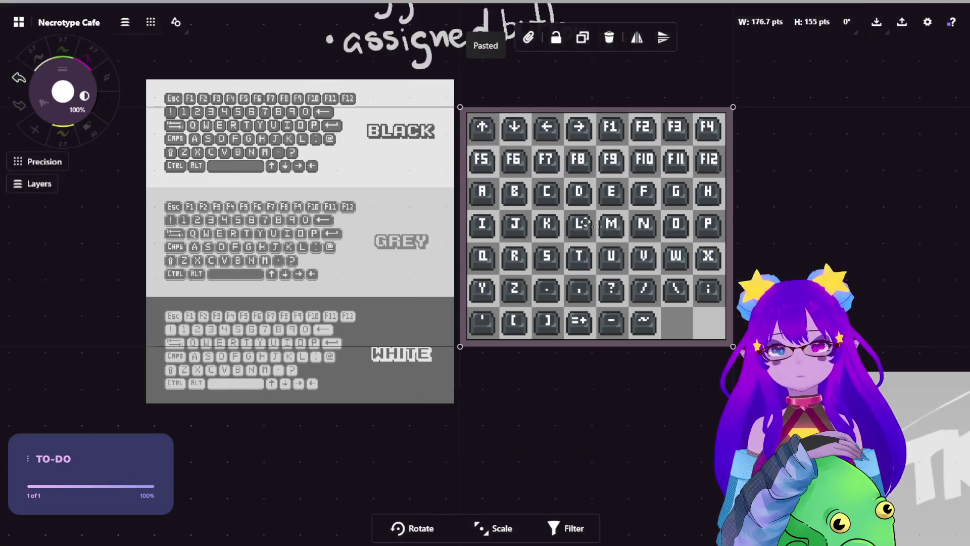
drag(585, 222, 584, 188)
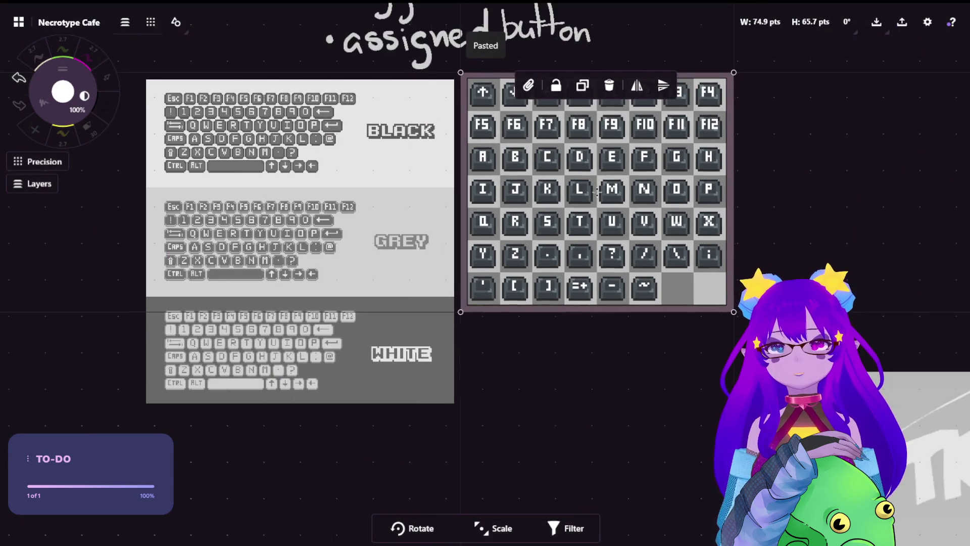
key(s)
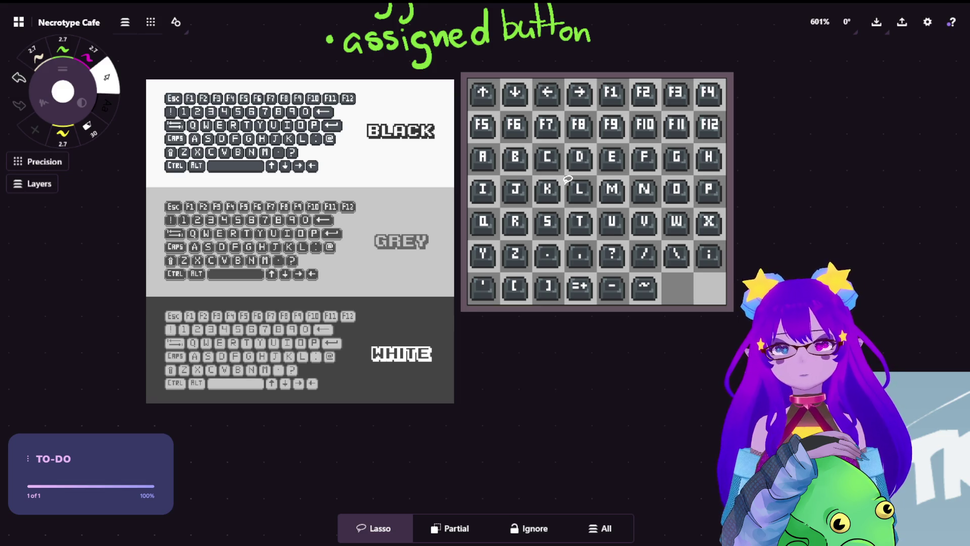
scroll(737, 243, down, 10)
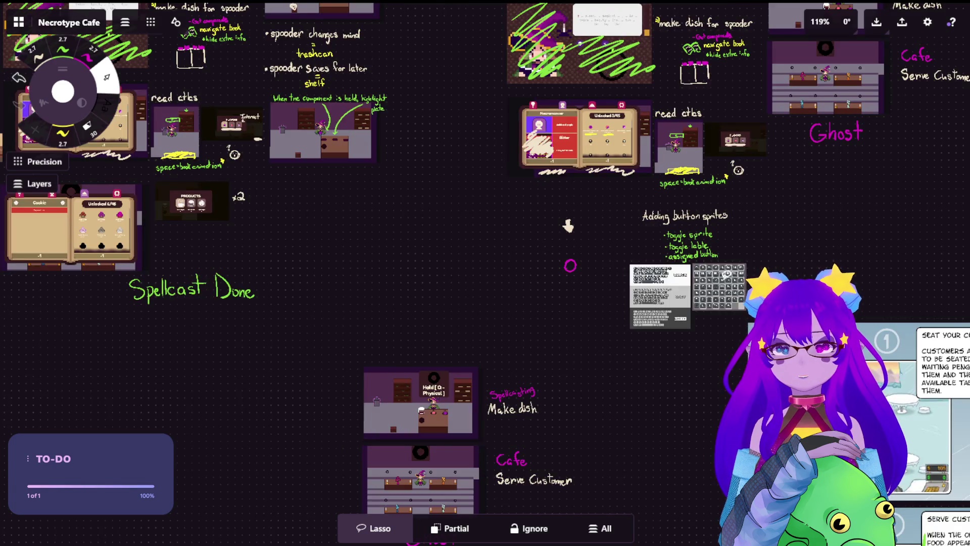
scroll(711, 228, down, 5)
scroll(617, 272, up, 8)
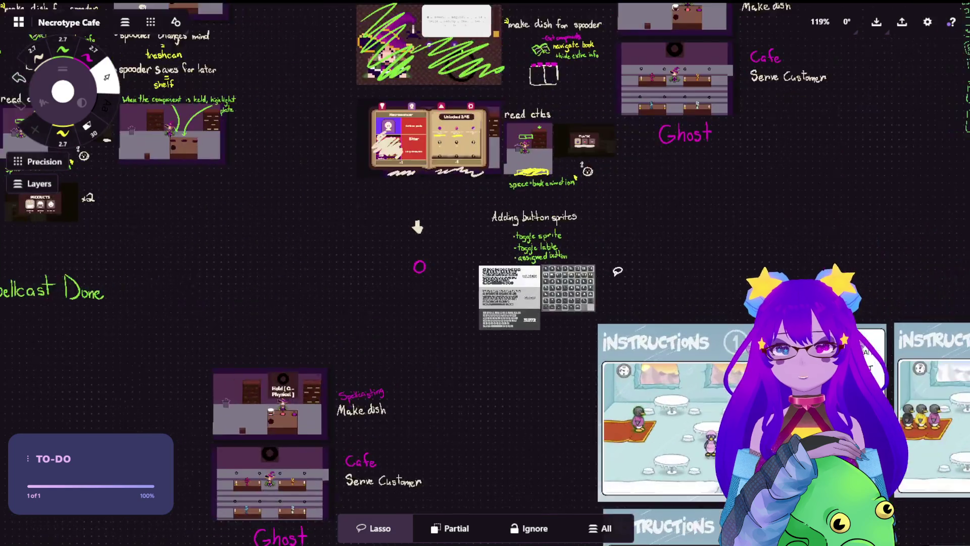
scroll(613, 216, up, 3)
mouse_move(558, 199)
mouse_down()
mouse_move(429, 188)
mouse_move(354, 371)
mouse_move(571, 218)
mouse_up()
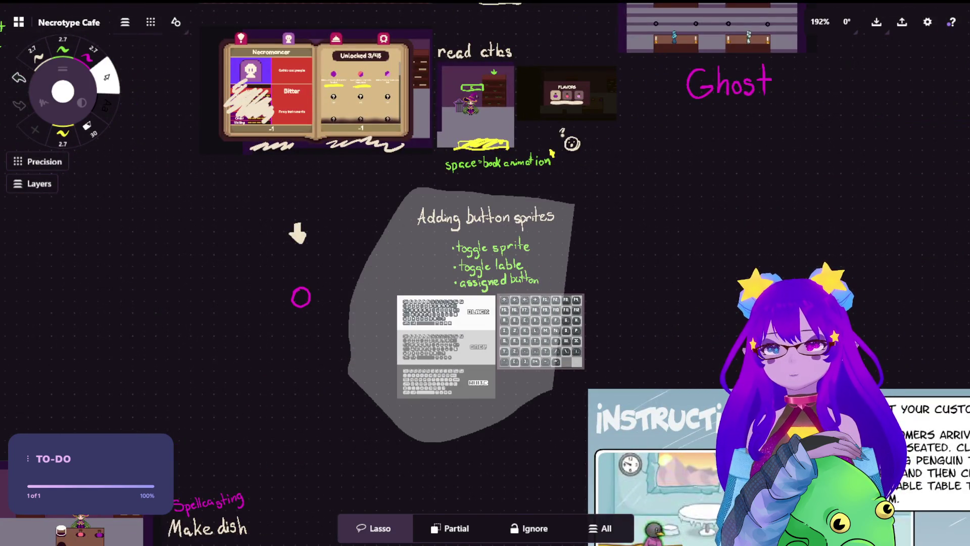
key(Delete)
scroll(280, 219, up, 1)
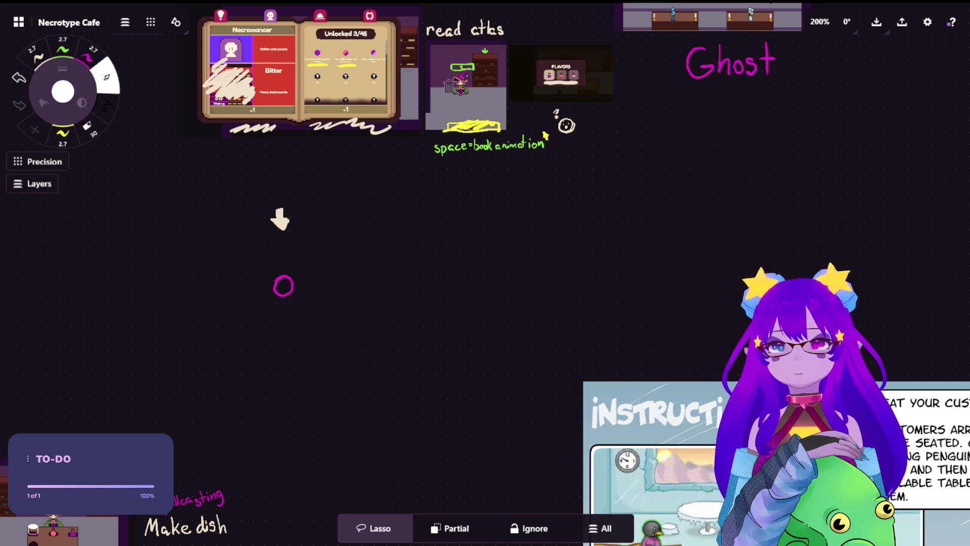
key(ctrl+z)
scroll(582, 253, up, 2)
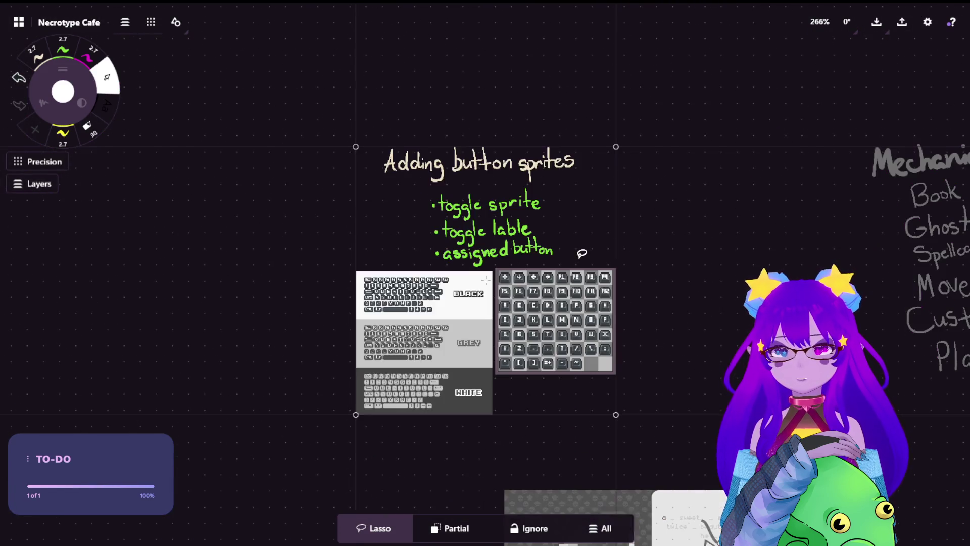
key(ctrl+v)
scroll(461, 216, up, 5)
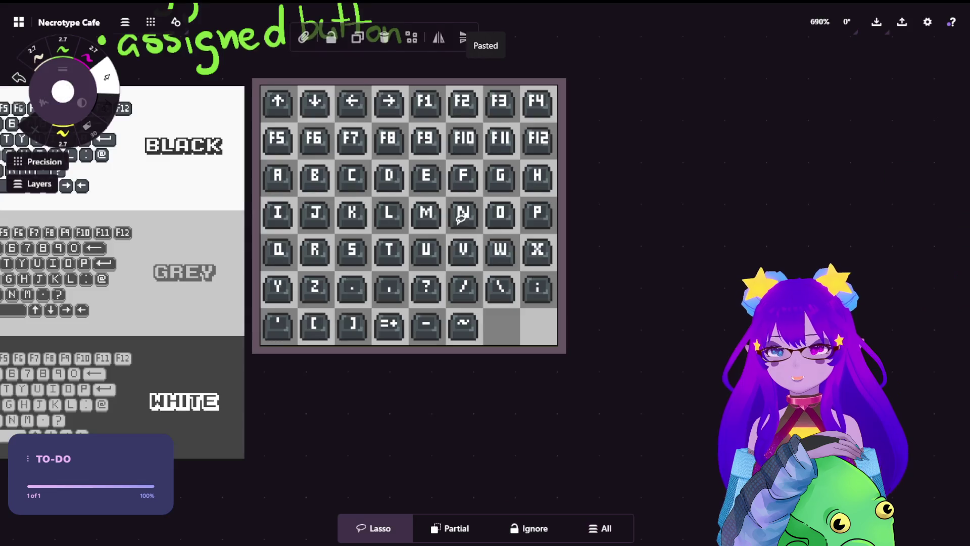
drag(461, 217, 498, 278)
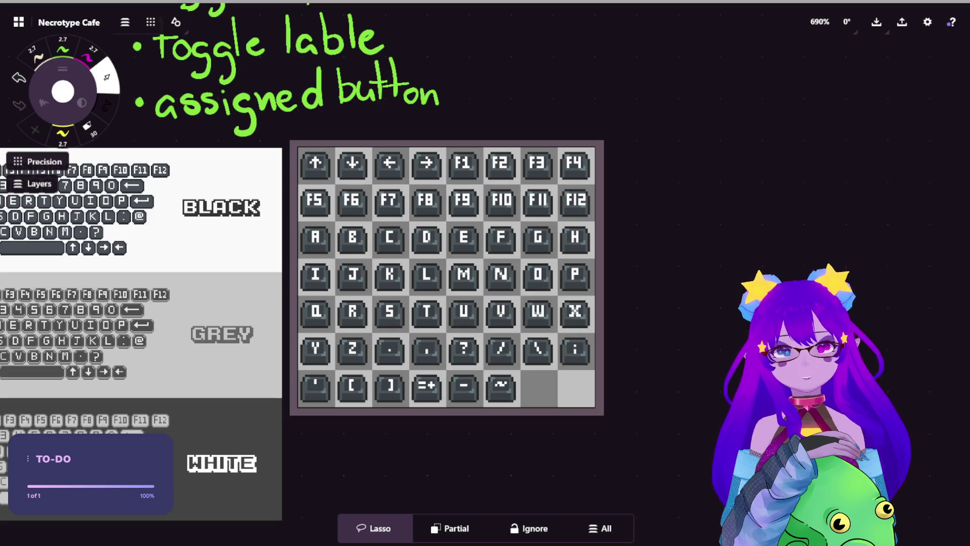
Remove the wrongly pasted pressing-animations image, then paste the Simple Keys Jumbo Dark sheet and position it
key(ctrl+v)
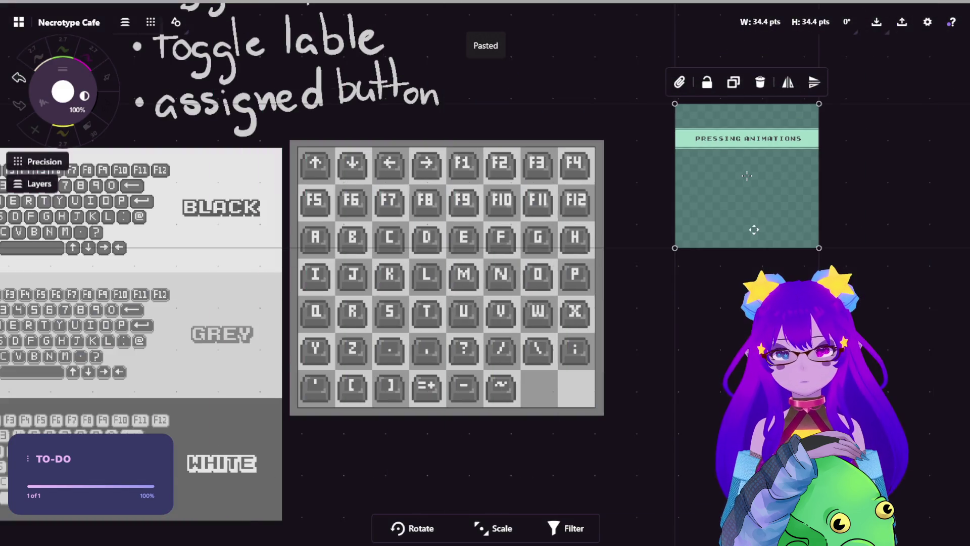
key(Delete)
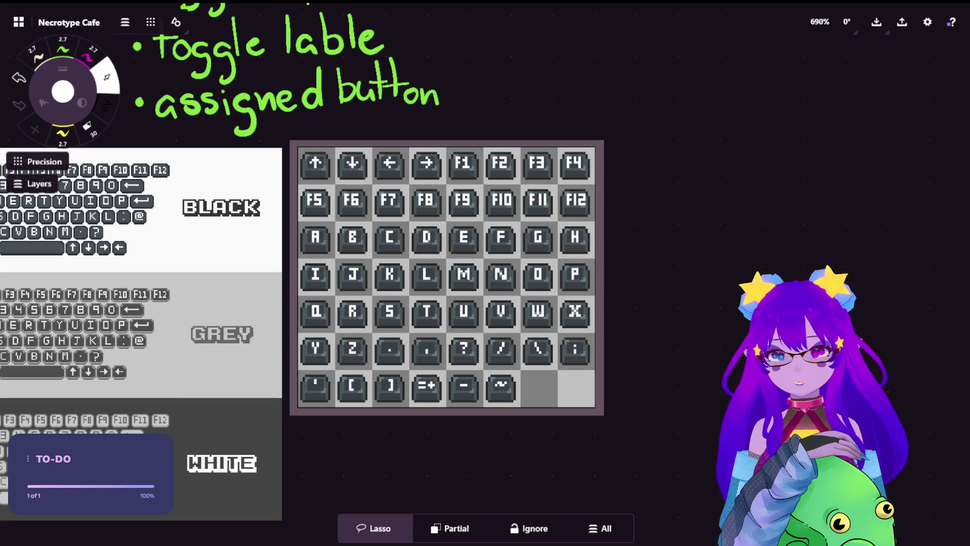
scroll(119, 263, down, 2)
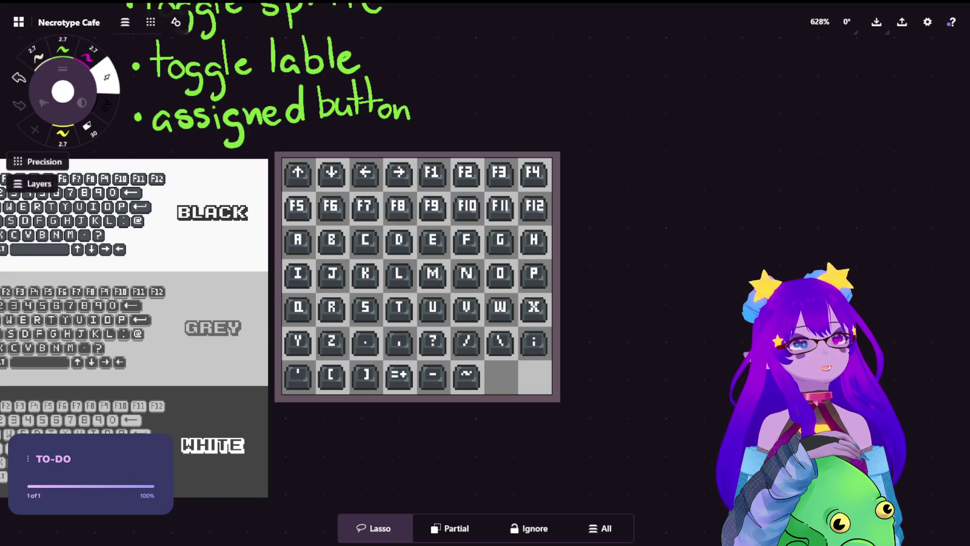
key(ctrl+v)
mouse_move(705, 215)
mouse_down()
mouse_move(705, 252)
mouse_move(718, 260)
mouse_up()
click(674, 486)
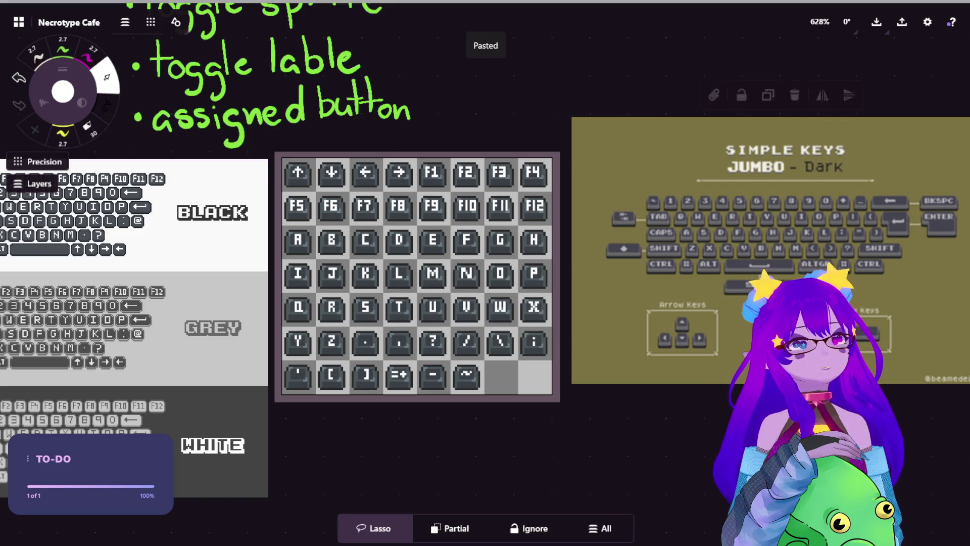
Paste another Simple Keys copy, try moving it beside the key grid, and undo back below
key(ctrl+v)
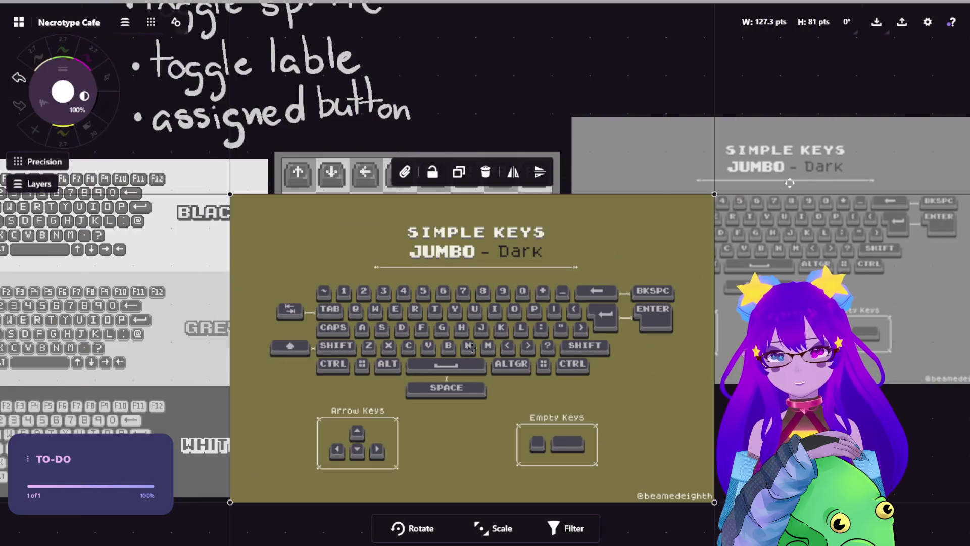
click(470, 347)
click(470, 348)
drag(413, 323, 677, 225)
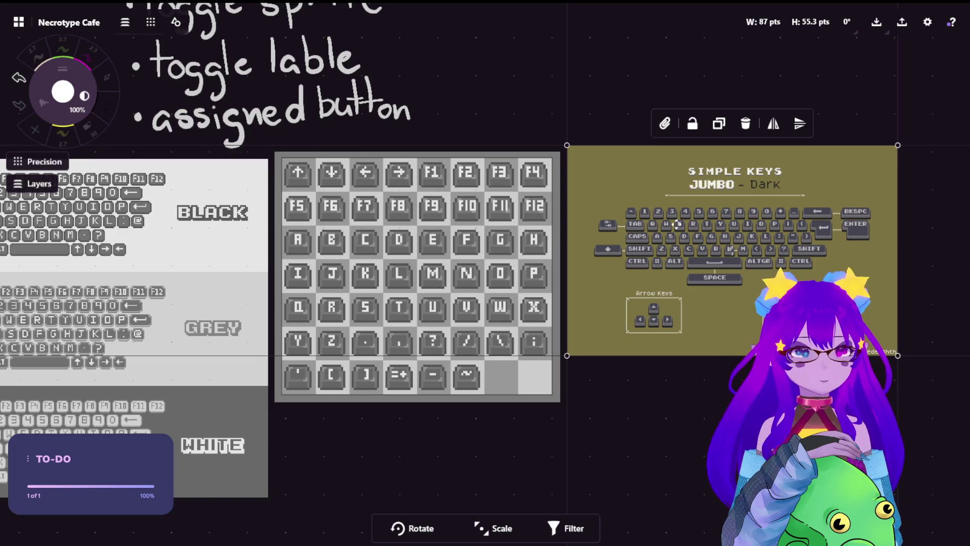
key(ctrl+z)
key(ctrl+z)
click(660, 225)
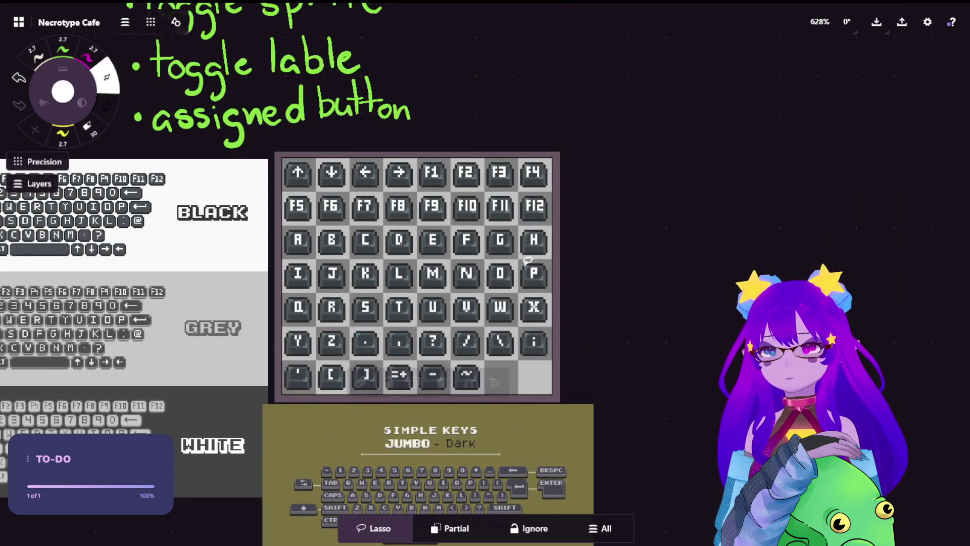
Pan and zoom the board to check the key-sprite grid and the full Simple Keys sheet
scroll(527, 260, down, 5)
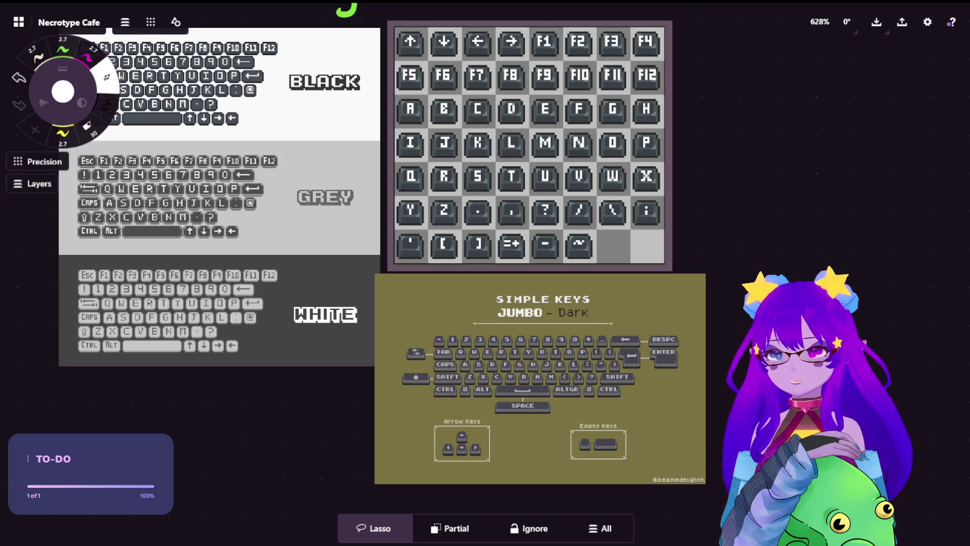
scroll(638, 500, up, 5)
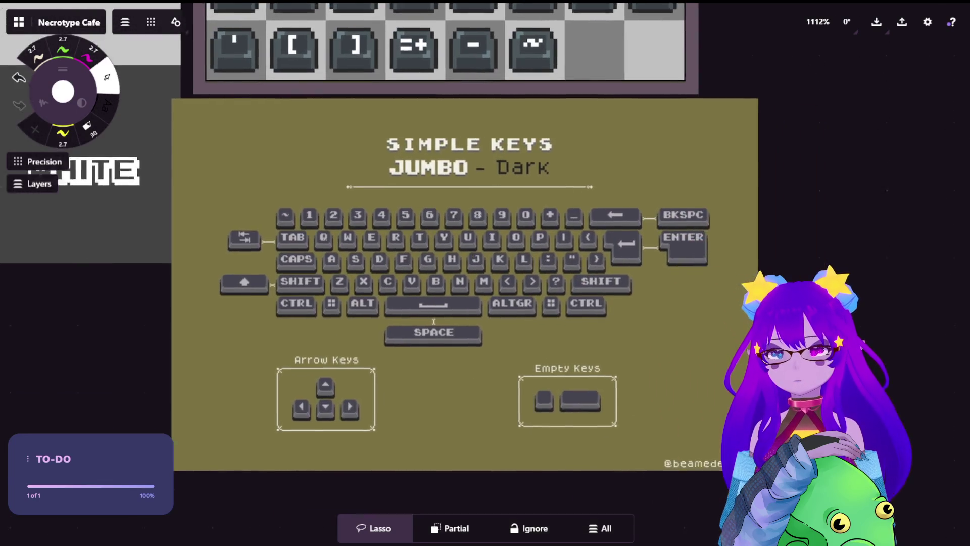
scroll(431, 318, up, 3)
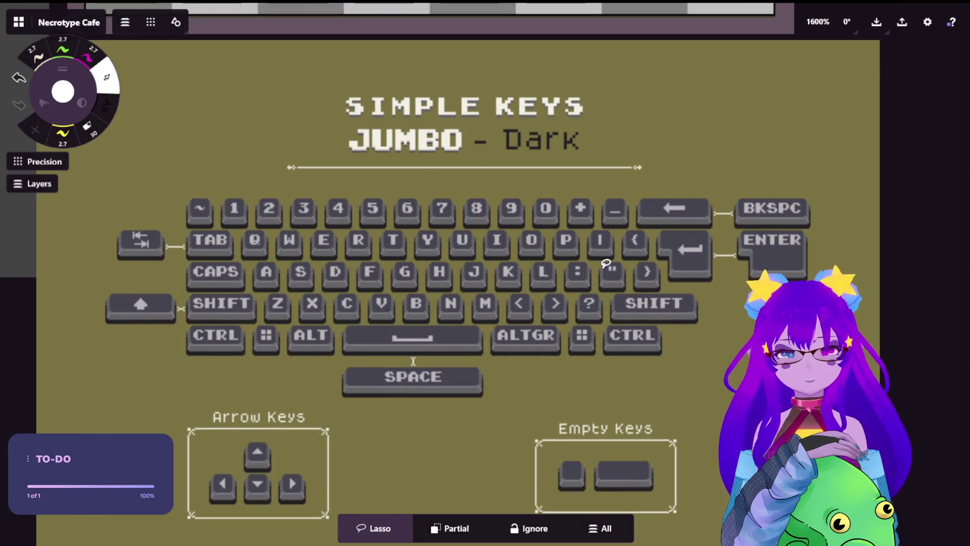
scroll(587, 275, down, 5)
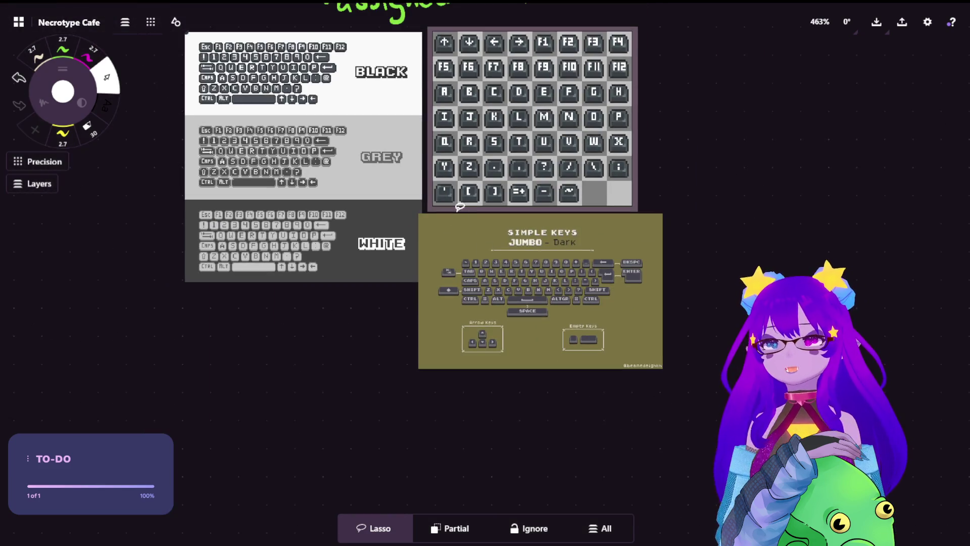
scroll(197, 71, up, 2)
scroll(607, 202, up, 2)
scroll(889, 189, down, 3)
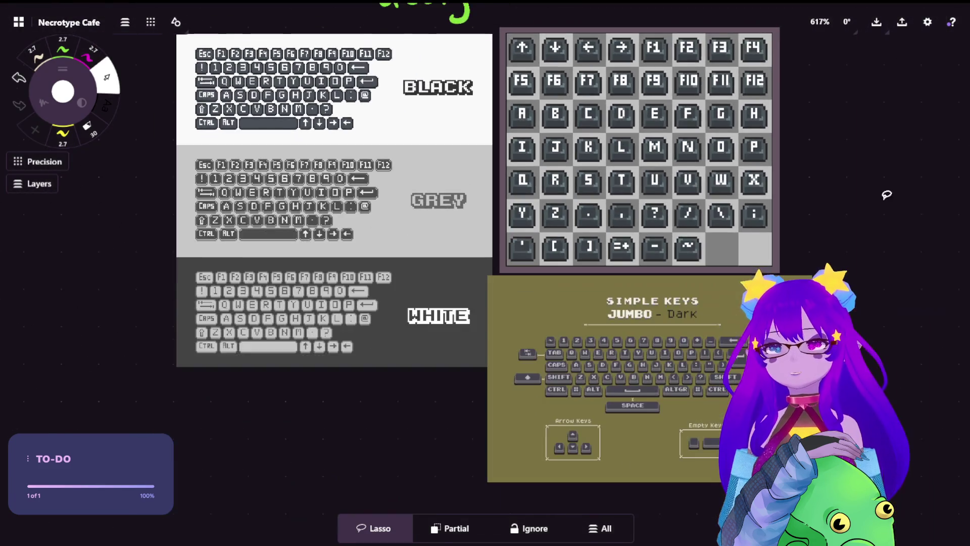
drag(889, 188, 629, 329)
scroll(360, 249, up, 3)
scroll(647, 372, down, 3)
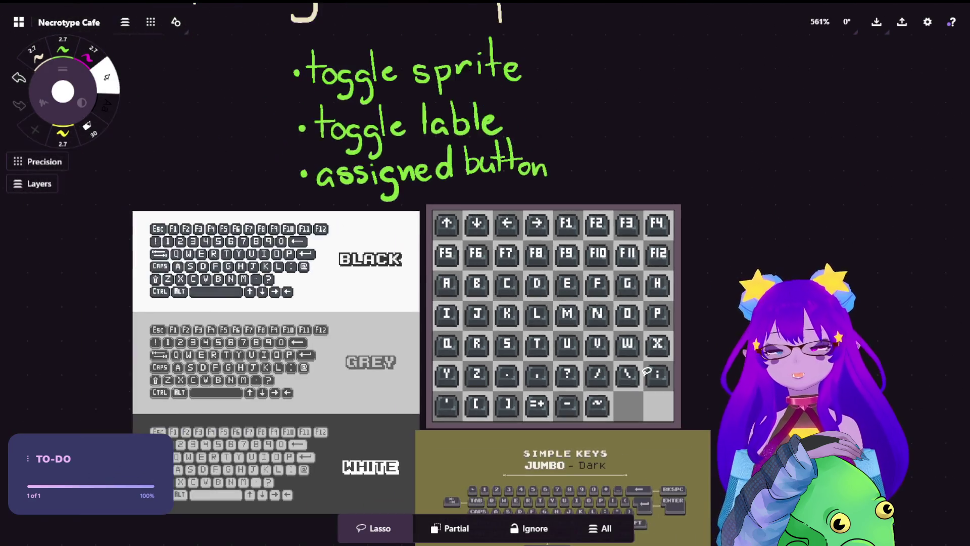
mouse_move(647, 371)
mouse_down()
mouse_move(567, 307)
mouse_move(536, 241)
mouse_up()
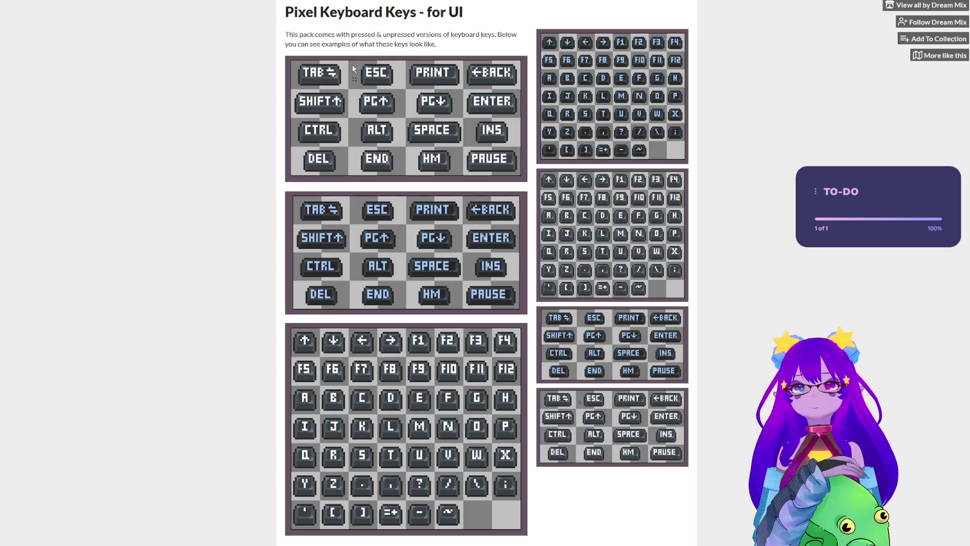
Expand More information on the Simple Keys page and enlarge the page to read it
scroll(673, 297, down, 5)
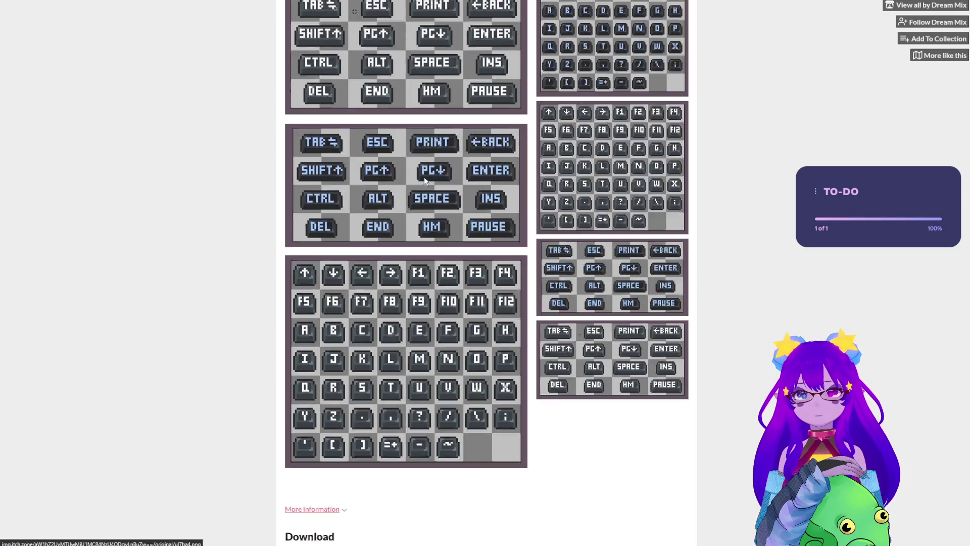
scroll(673, 297, up, 4)
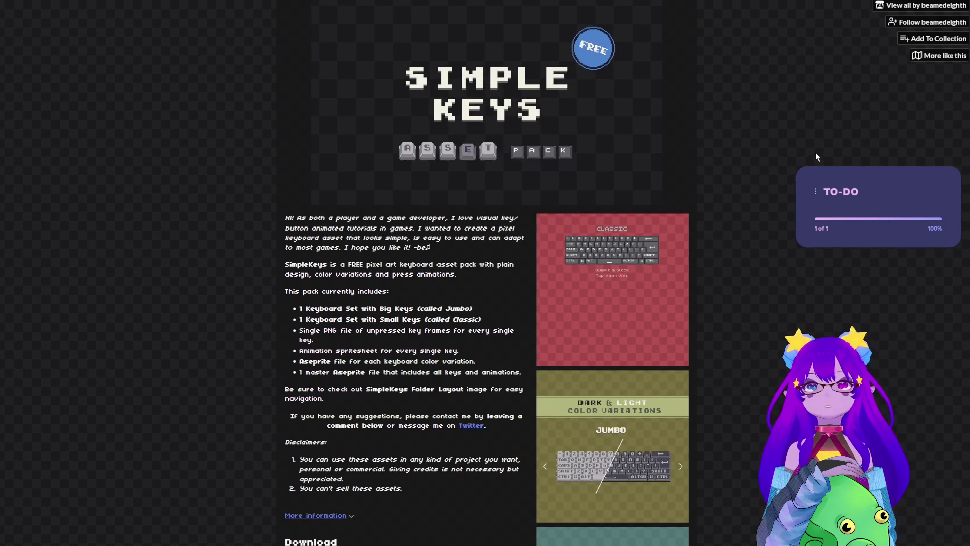
scroll(815, 152, down, 5)
click(345, 248)
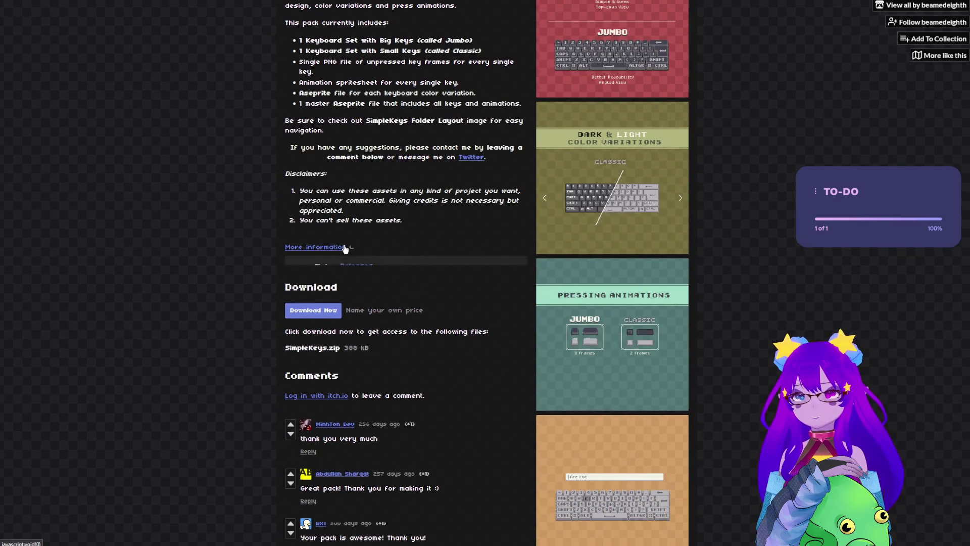
key(ctrl+plus)
key(ctrl+plus)
key(ctrl+plus)
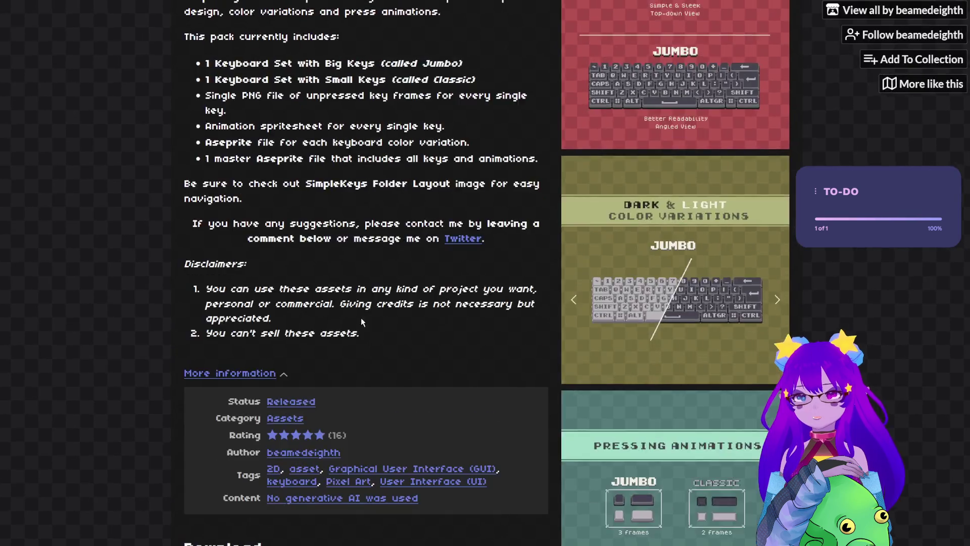
key(ctrl+plus)
scroll(351, 414, down, 10)
scroll(358, 402, up, 8)
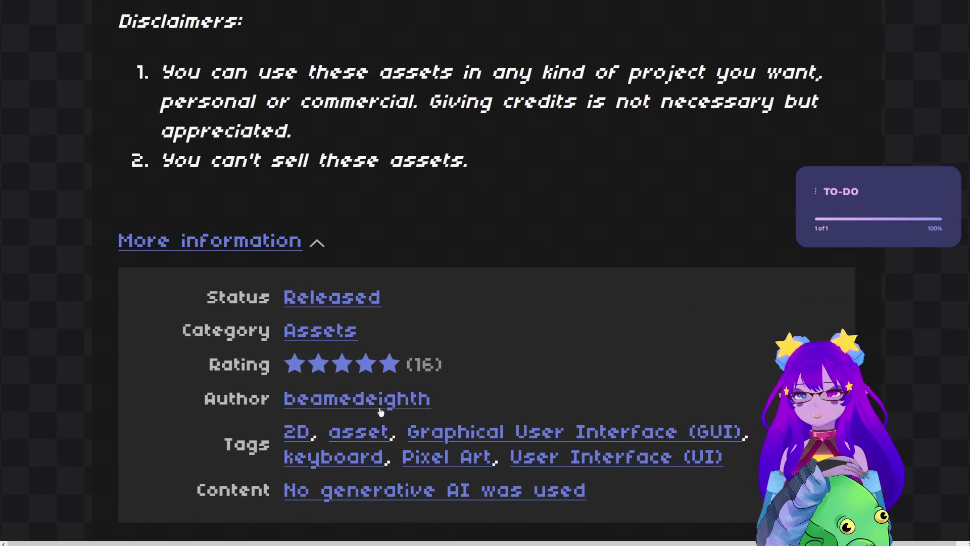
Return to the Pixel Keyboard Keys page, expand its More information, and reset zoom to normal
key(alt+Left)
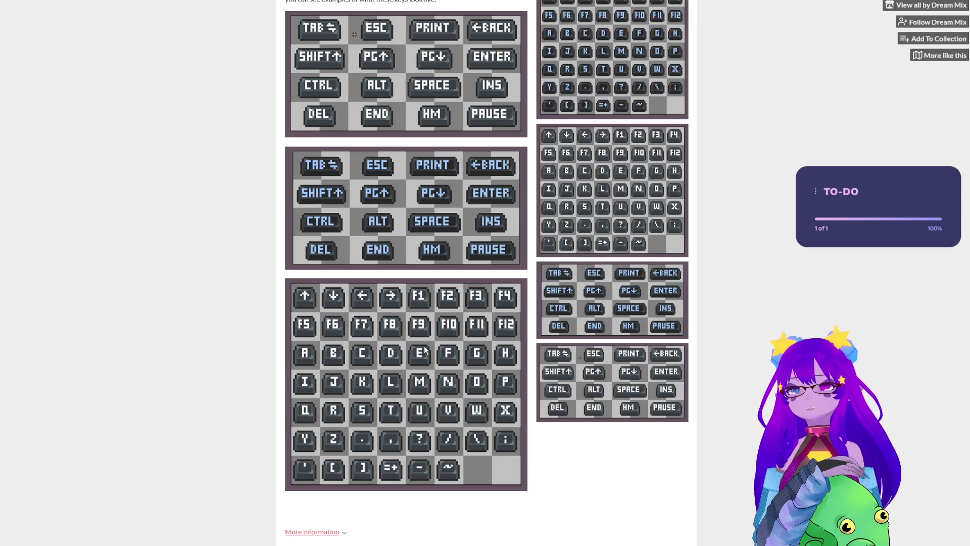
scroll(424, 348, down, 5)
click(324, 264)
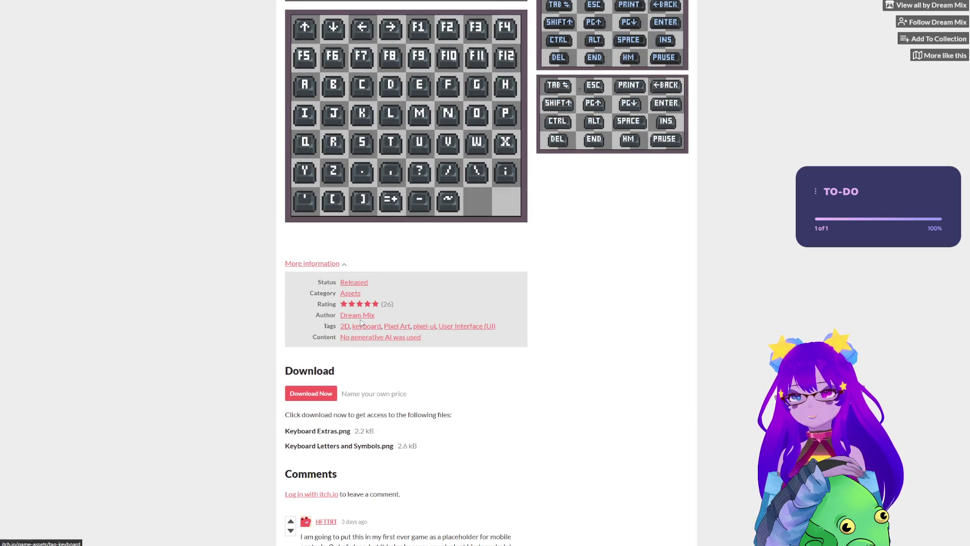
key(ctrl+plus)
key(ctrl+plus)
key(ctrl+plus)
key(ctrl+minus)
scroll(359, 329, down, 2)
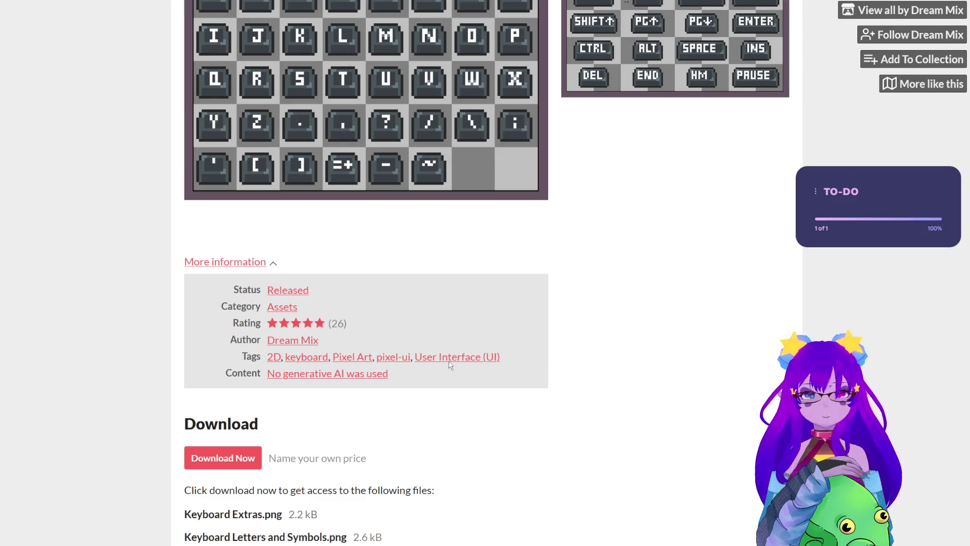
key(ctrl+minus)
key(ctrl+minus)
key(ctrl+minus)
scroll(457, 359, up, 7)
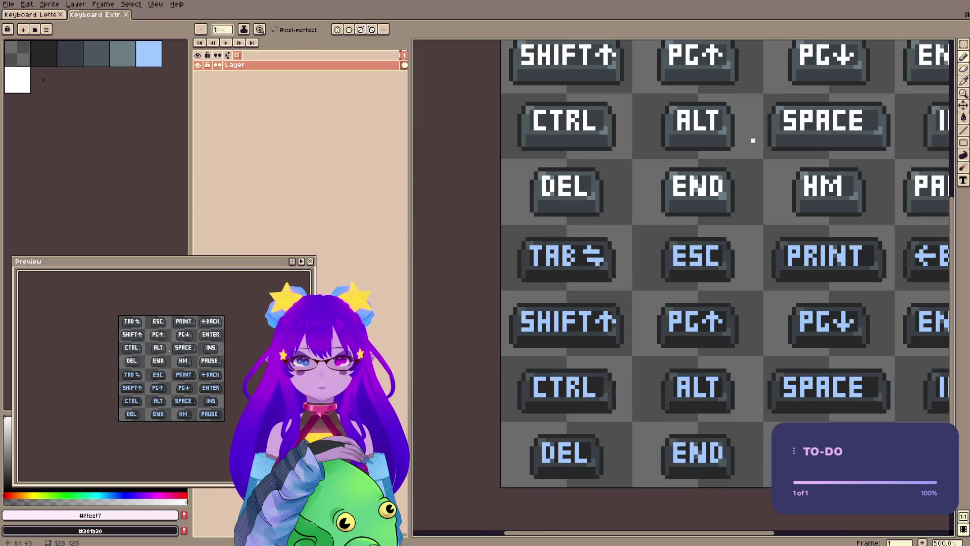
Pan and zoom out on Keyboard Extras, then switch to the Keyboard Letters and Symbols sheet
mouse_move(753, 140)
mouse_down()
mouse_move(650, 130)
mouse_move(513, 231)
mouse_move(645, 191)
mouse_up()
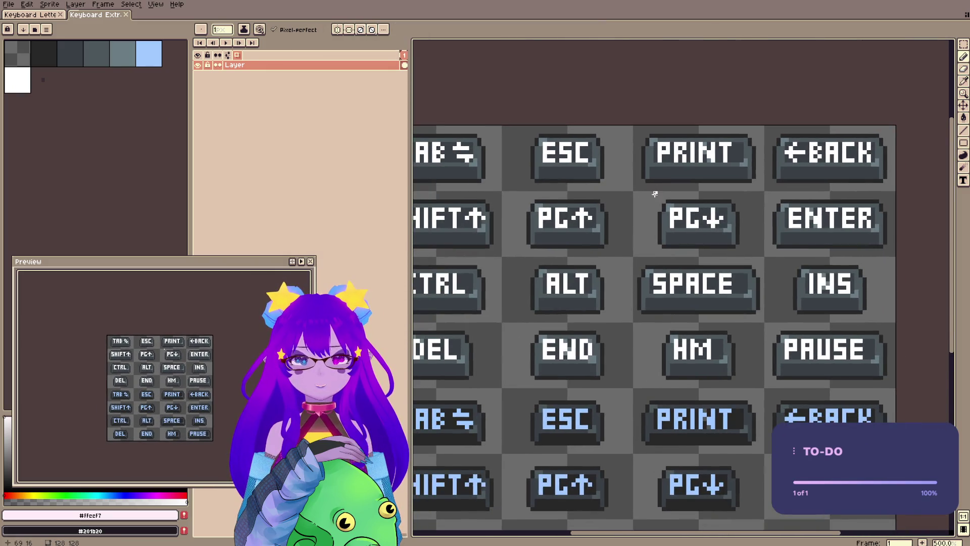
scroll(655, 193, down, 2)
click(30, 14)
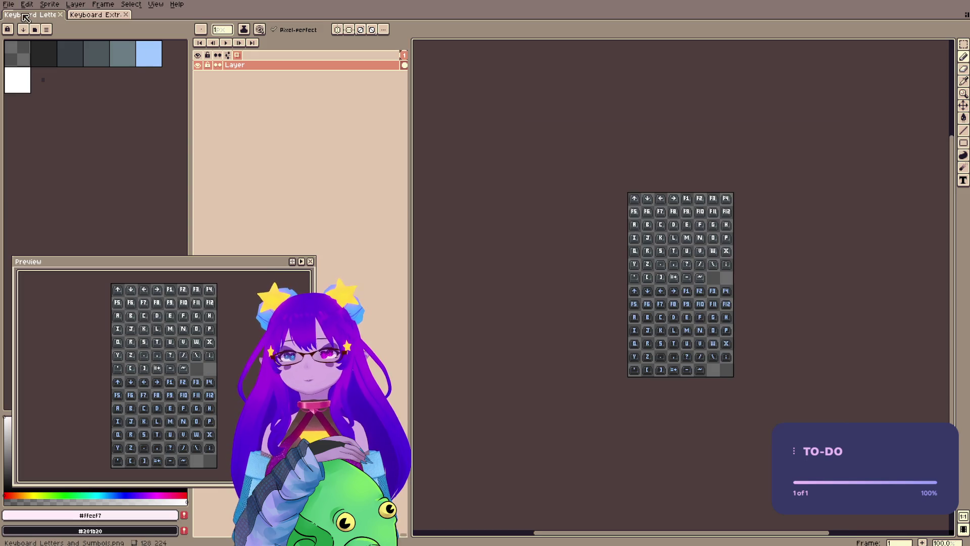
scroll(421, 137, up, 1)
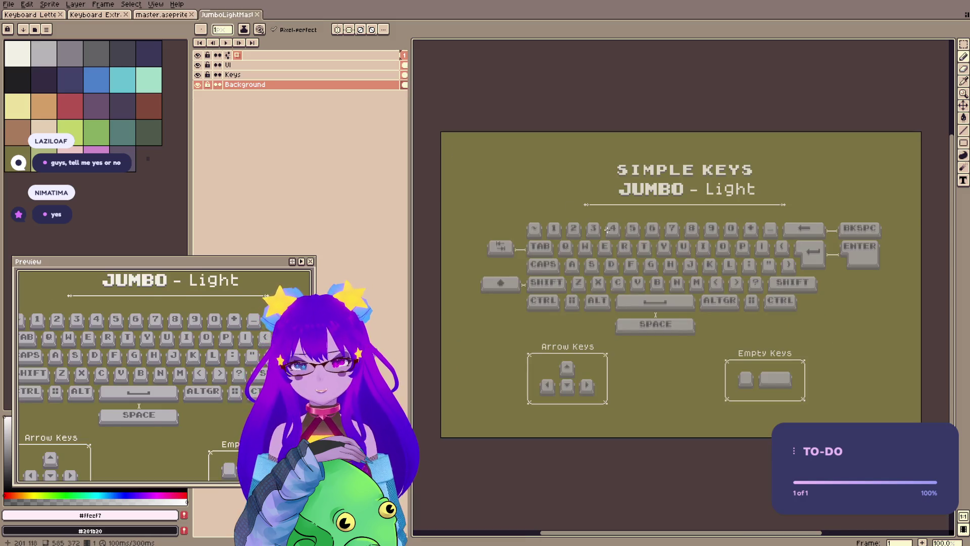
Play JumboLightMaster's three-frame key-press animation at 100% zoom, toggling between Move and Pencil tools
scroll(619, 236, up, 1)
click(226, 42)
key(1)
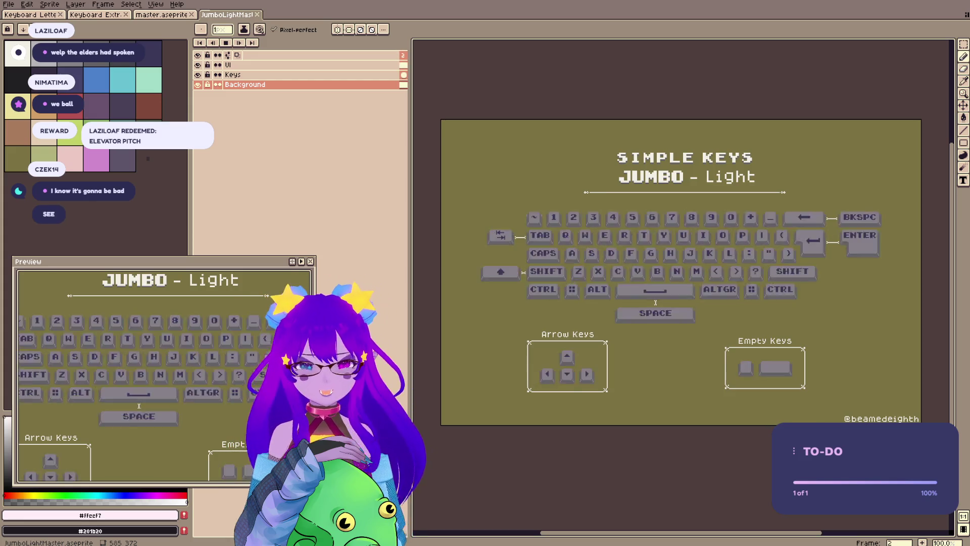
key(v)
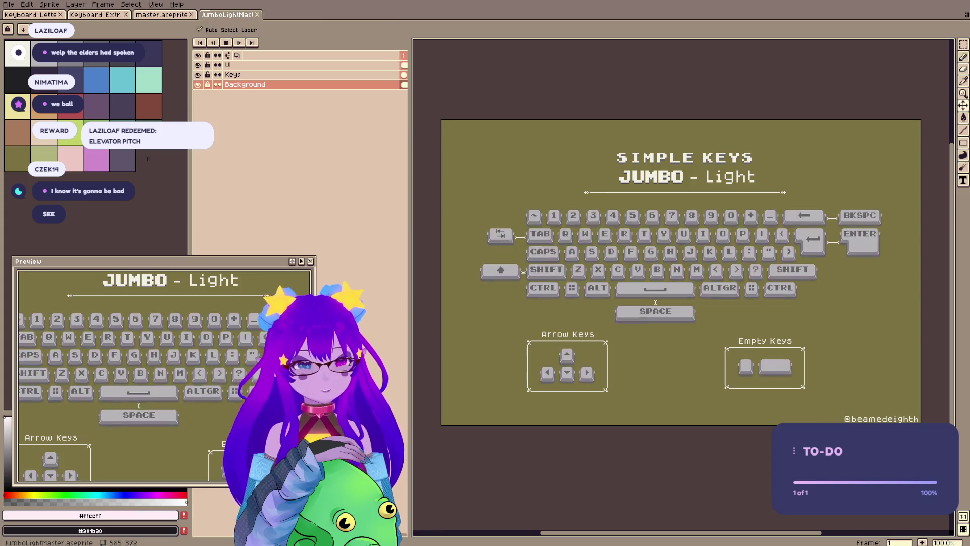
key(b)
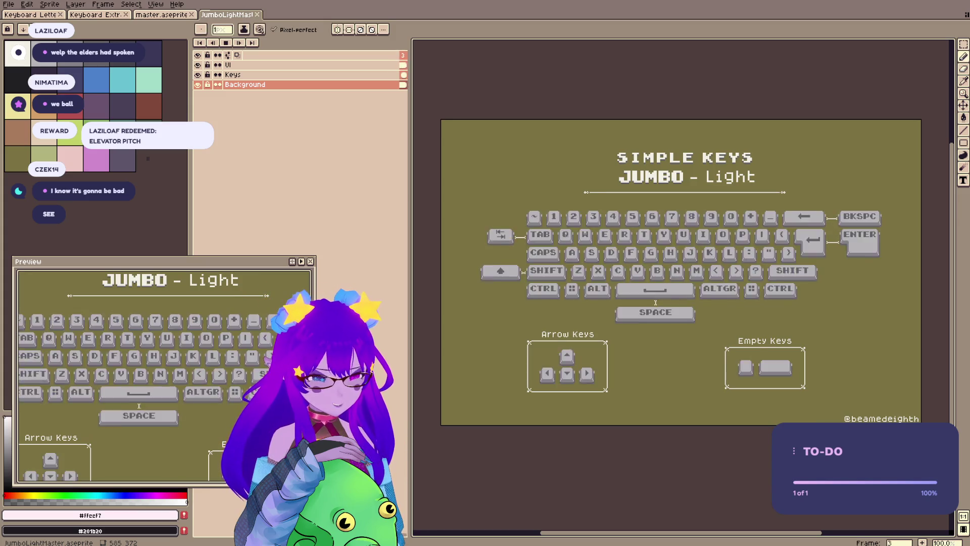
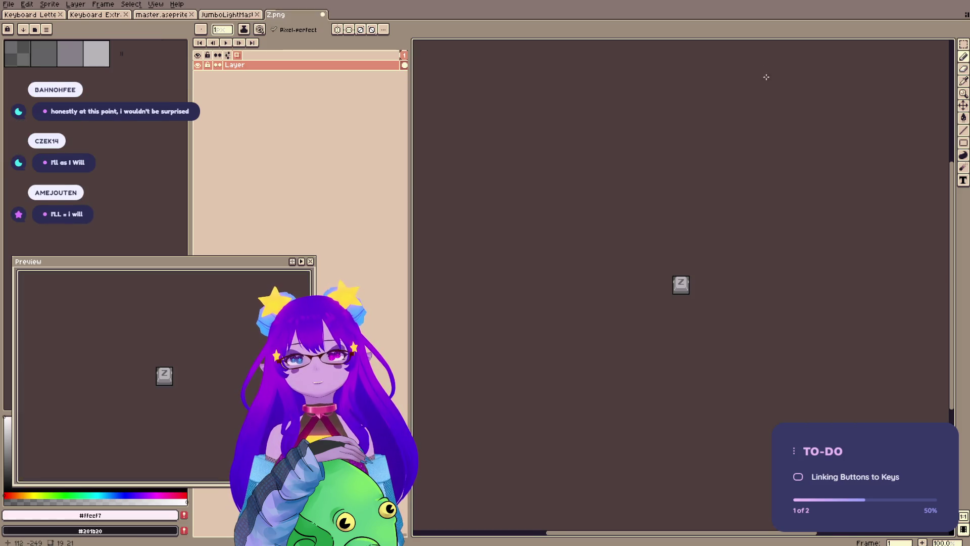
Zoom the Z key sprite to 1600% and pan to inspect its pixels
scroll(603, 301, up, 8)
scroll(748, 218, up, 1)
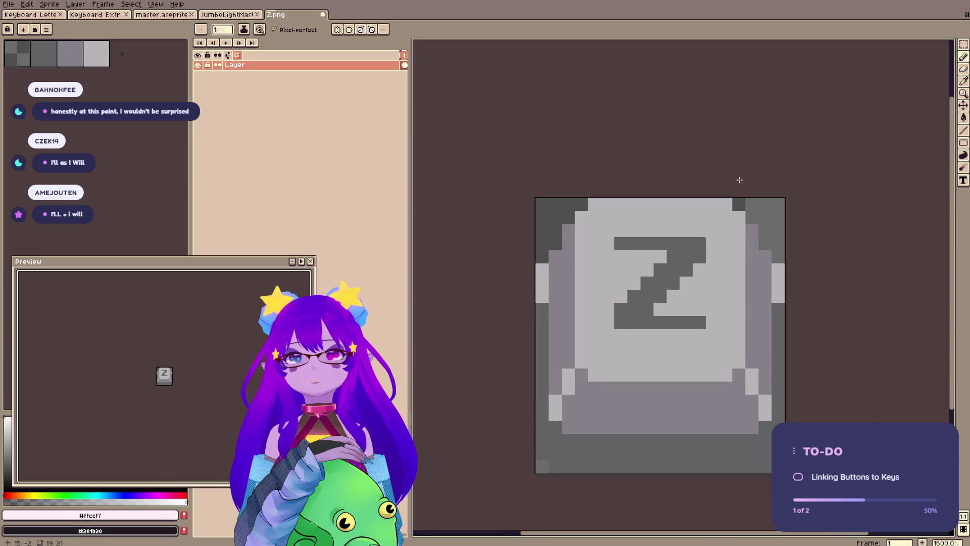
drag(632, 206, 632, 179)
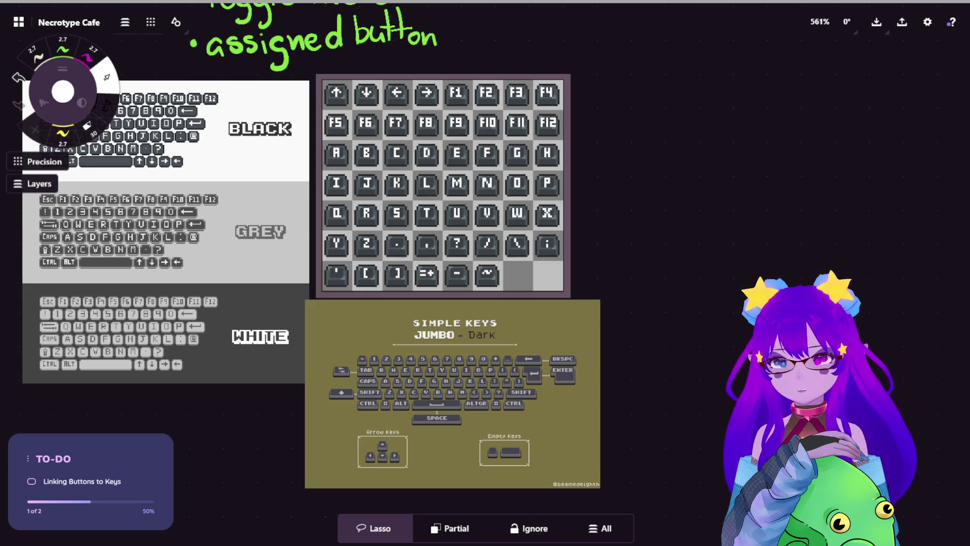
Paste the key PNG file-list screenshot, shrink it, and place it below-left of the keyboard sheets
key(ctrl+v)
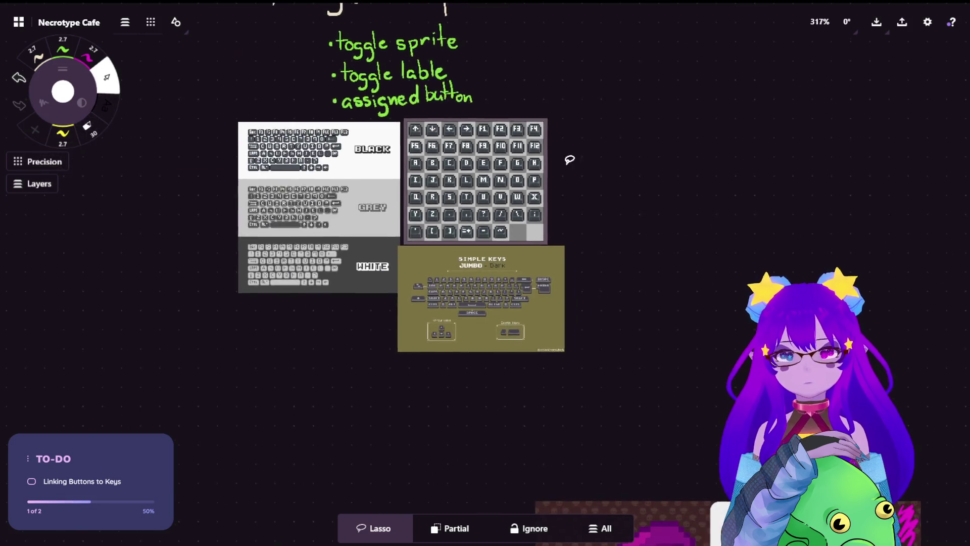
scroll(486, 278, down, 5)
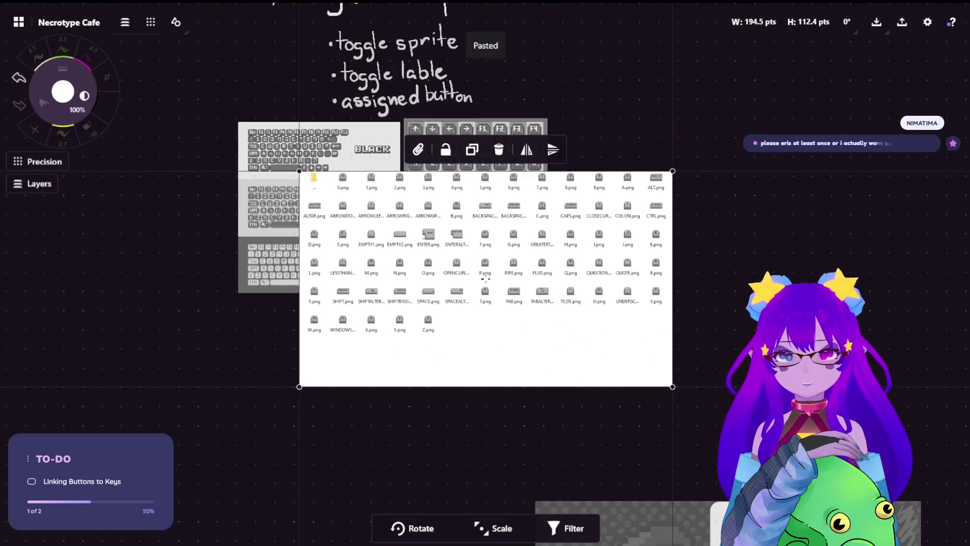
scroll(605, 234, down, 3)
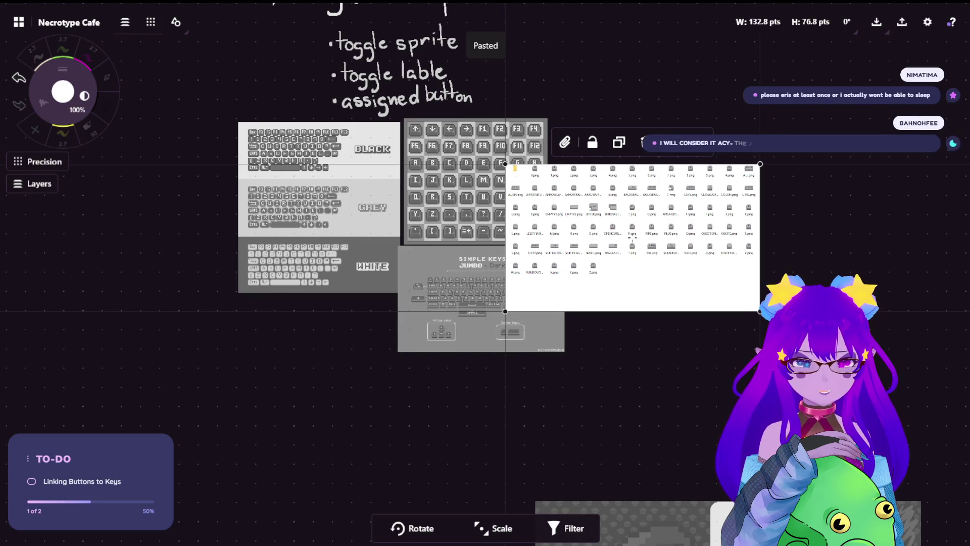
drag(437, 304, 288, 417)
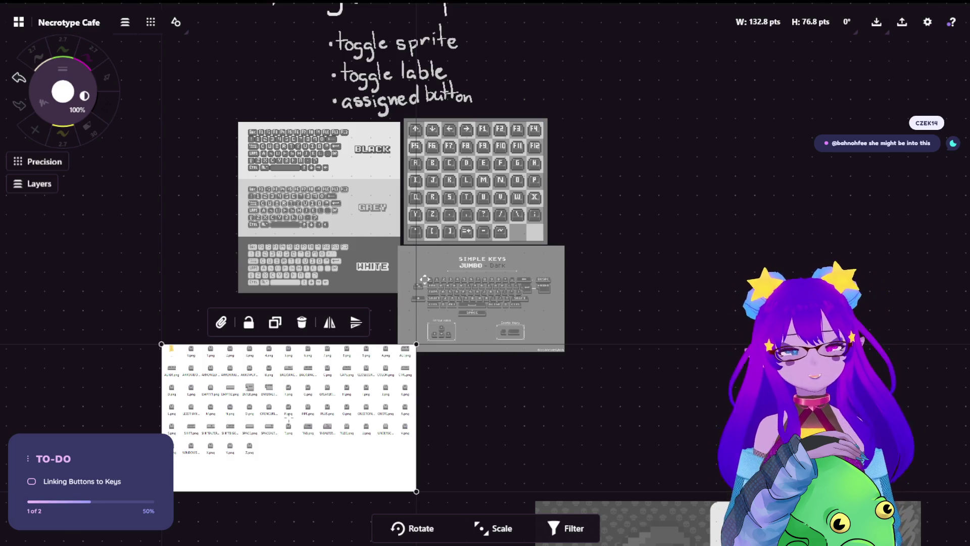
key(Left)
key(Left)
key(Left)
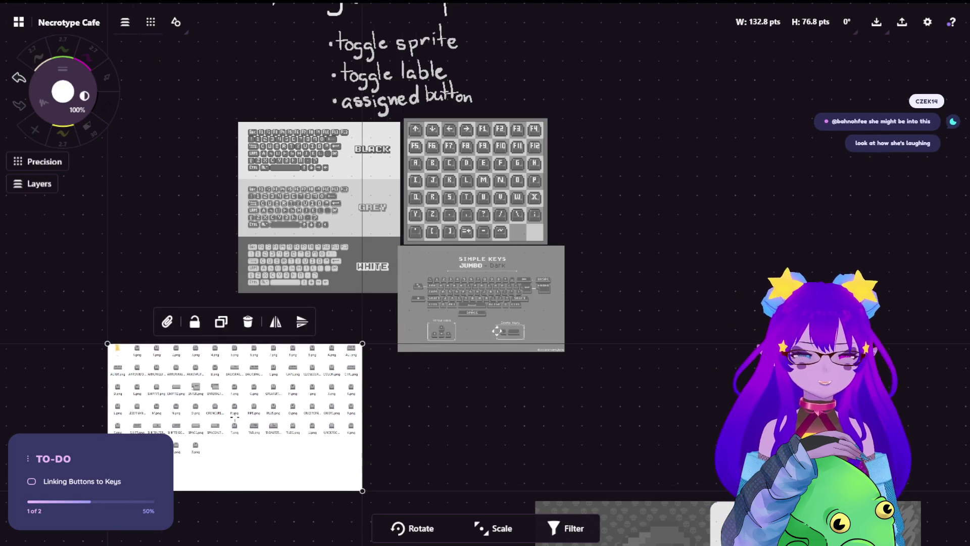